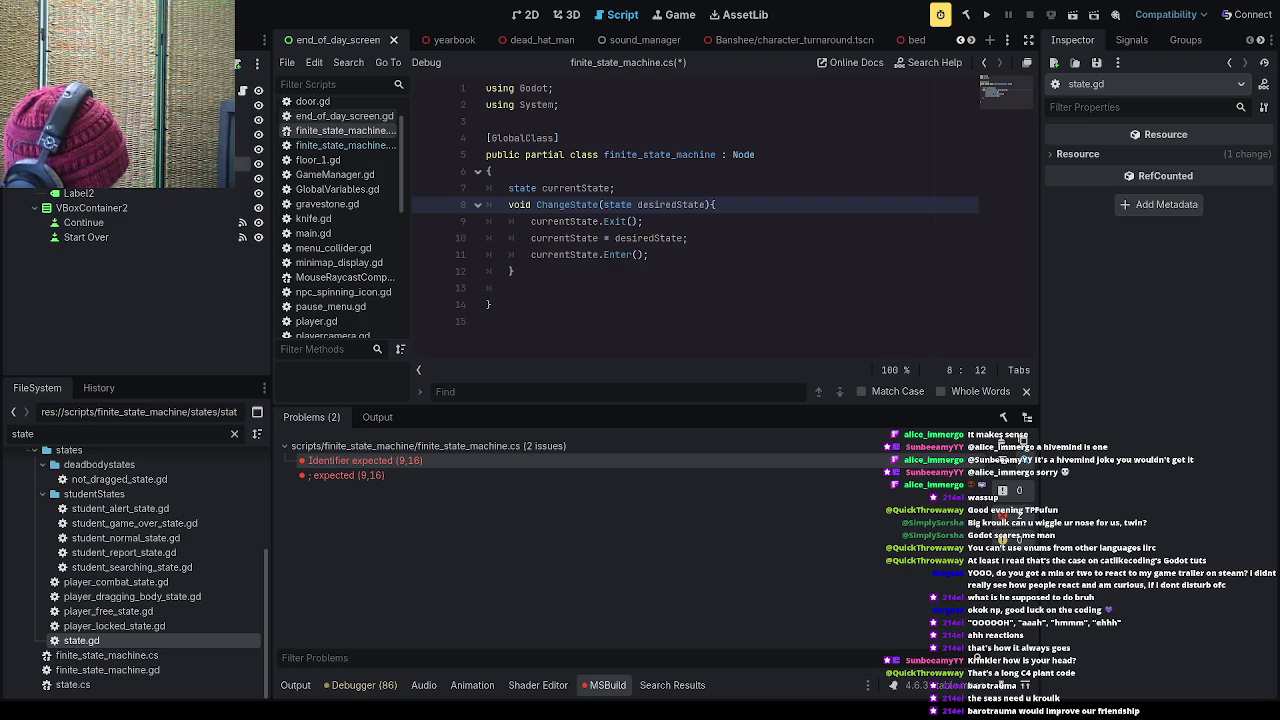
- Move the caret through the Enter call line and empty line 13 of the script
left_click(571, 254)
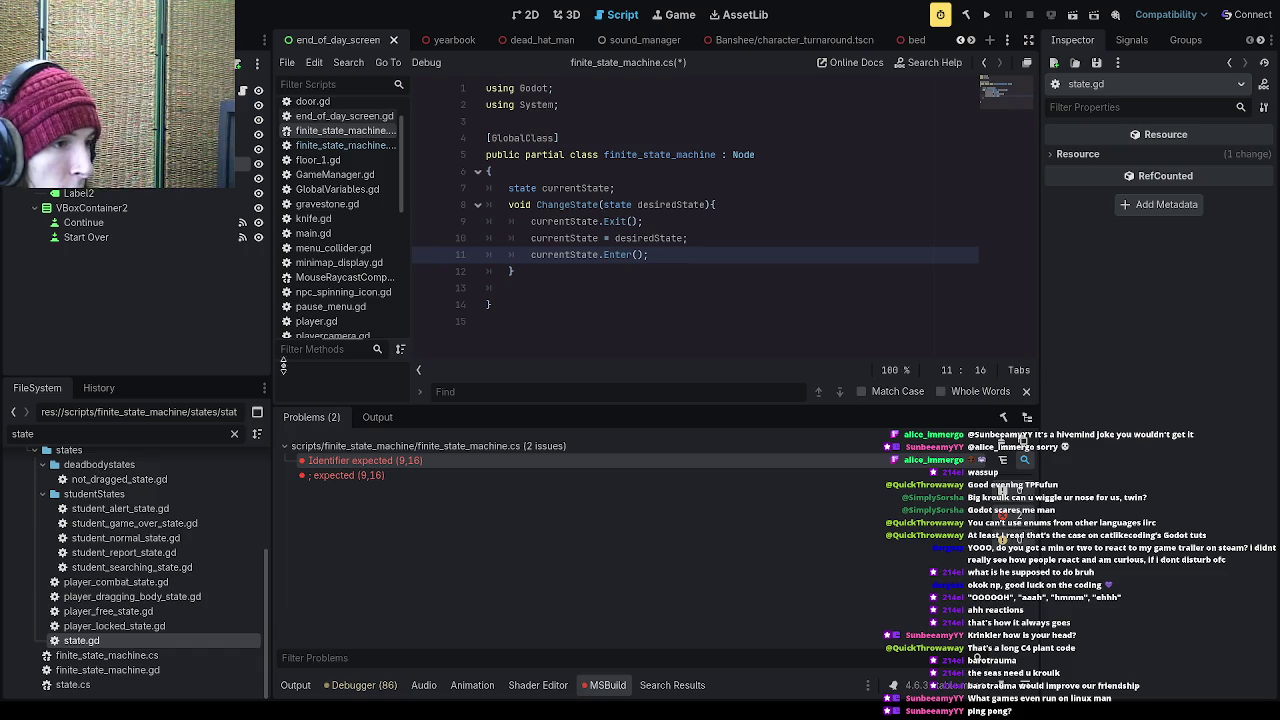
left_click(575, 281)
left_click(568, 288)
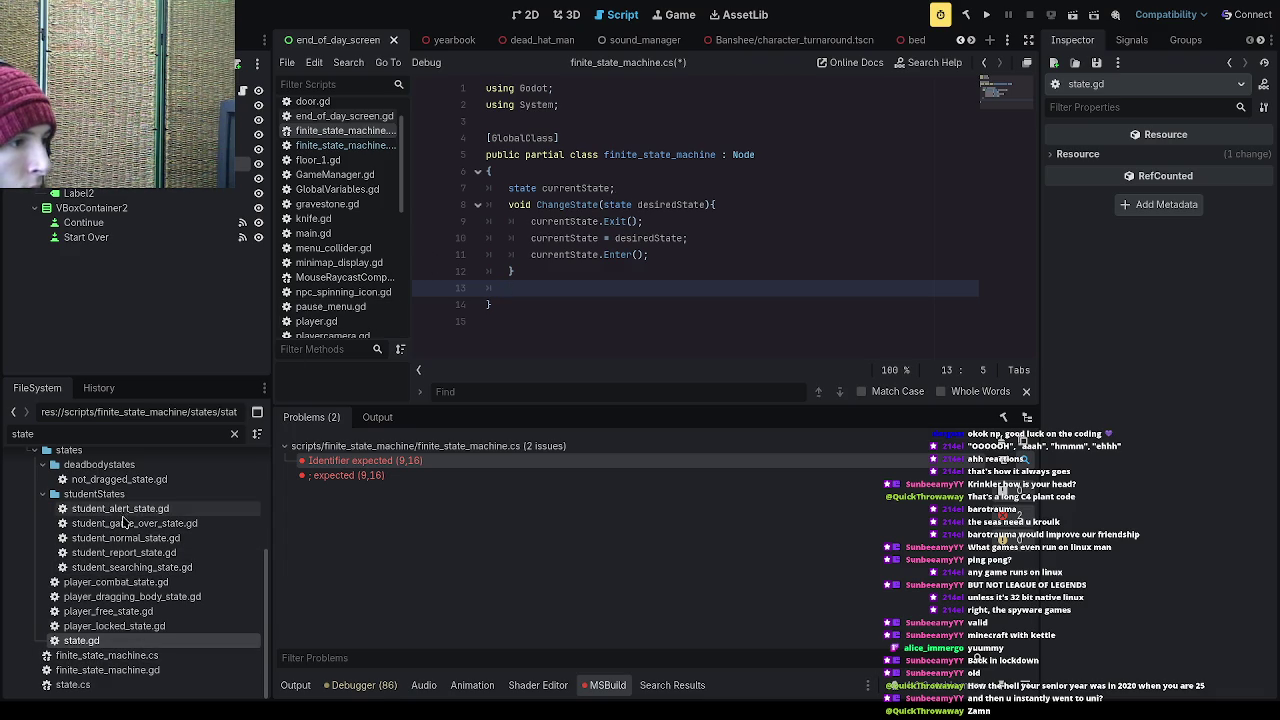
- Open state.cs and look over its Enter, Exit and Update declarations
double_click(137, 685)
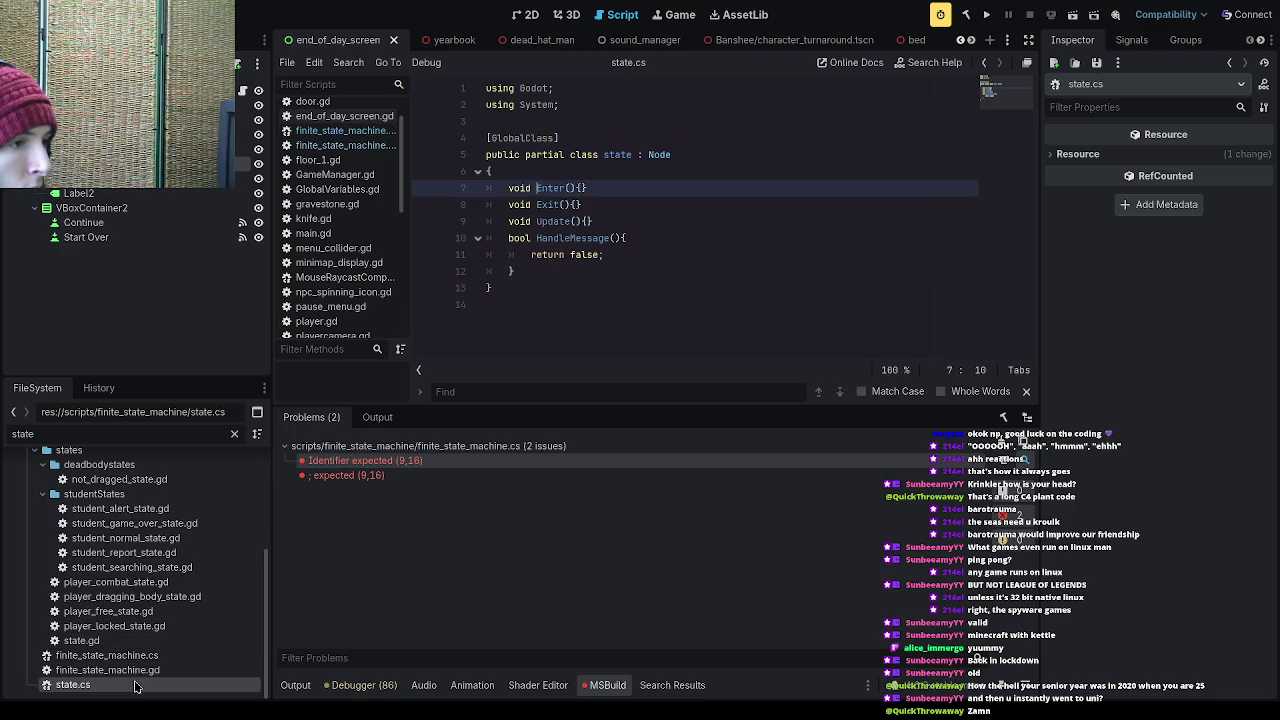
left_click(590, 220)
left_click_drag(537, 221, 576, 220)
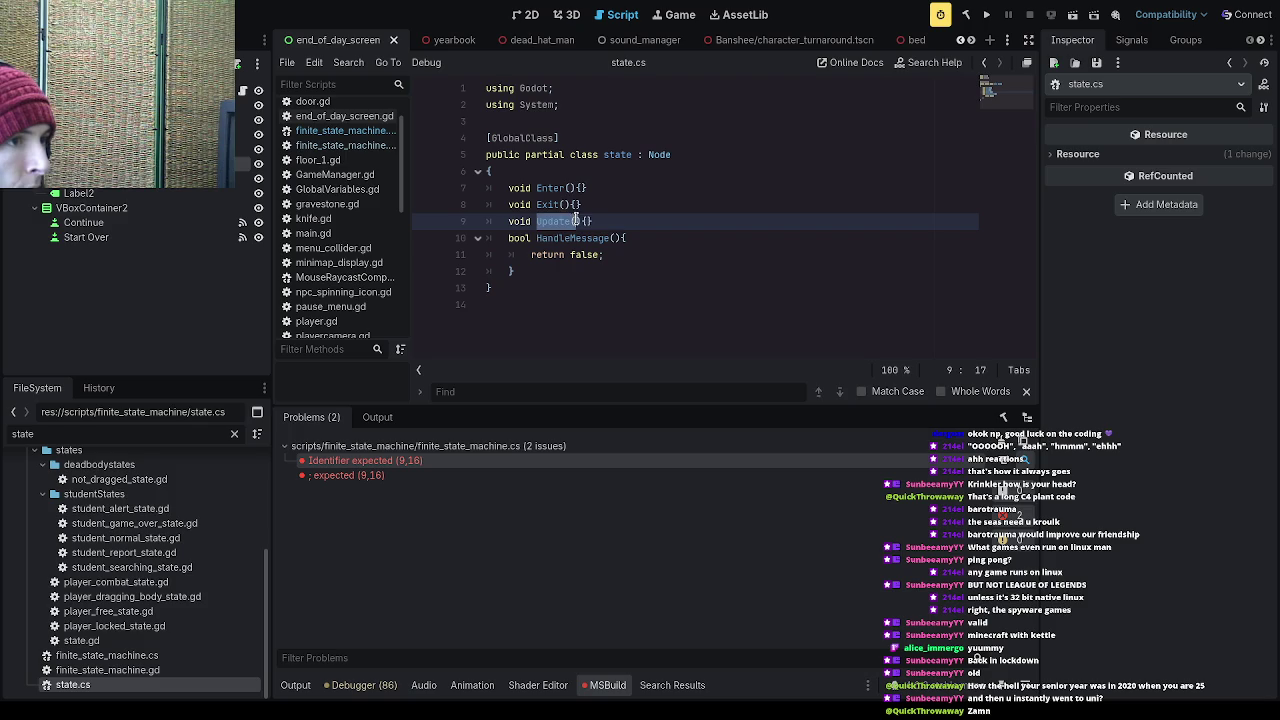
left_click(595, 220)
double_click(545, 205)
left_click(612, 208)
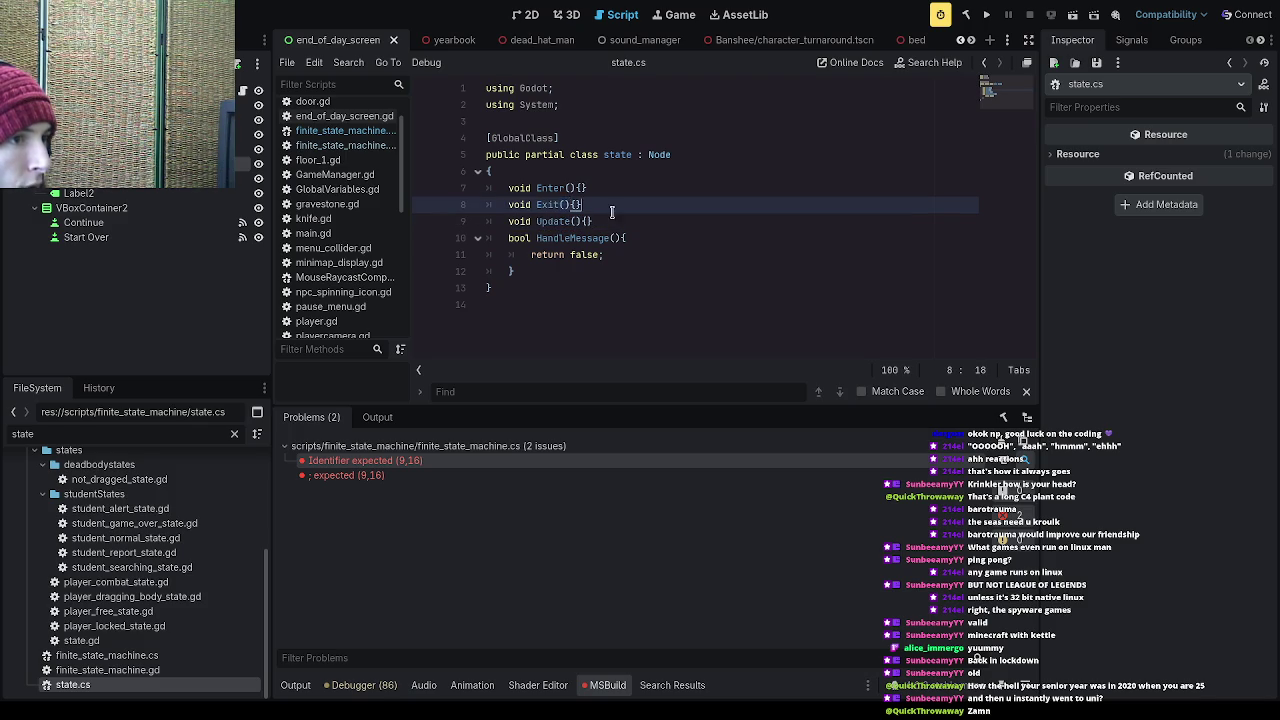
double_click(548, 188)
left_click(616, 221)
left_click(582, 187)
double_click(548, 188)
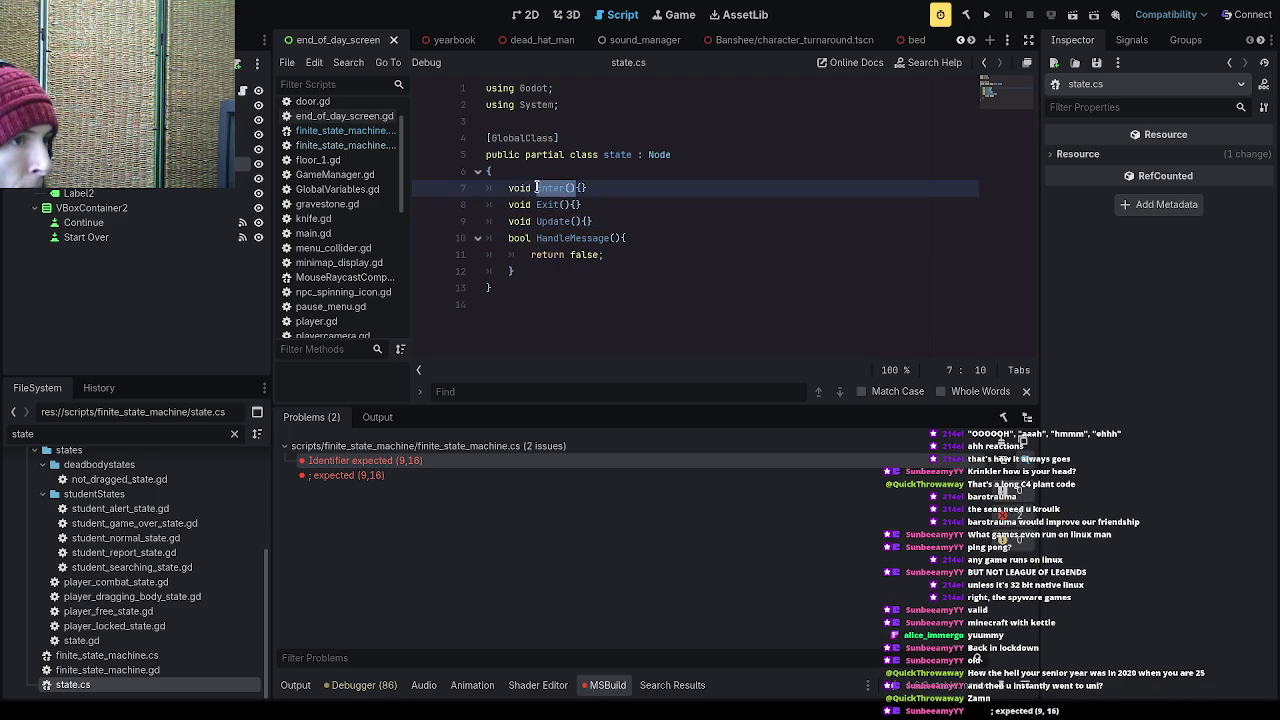
left_click(541, 292)
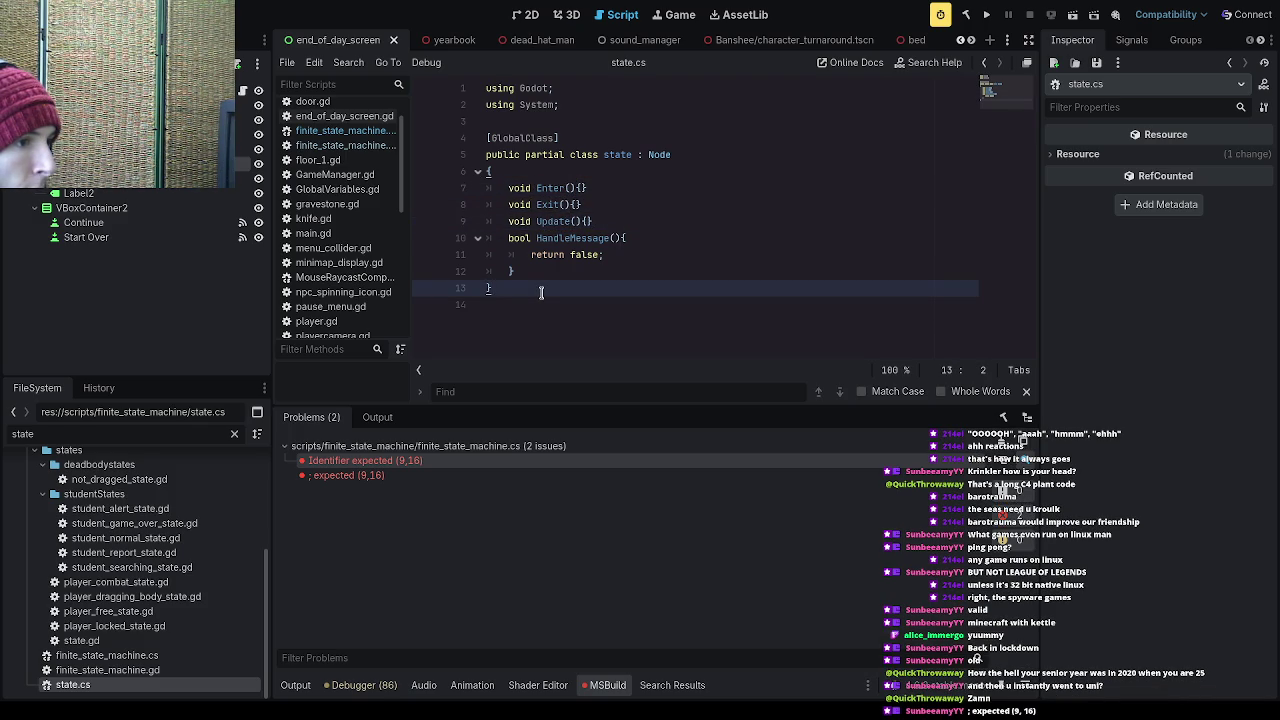
- Rebuild the .NET project and inspect the Identifier expected and ; expected errors on line 9
left_click(438, 463)
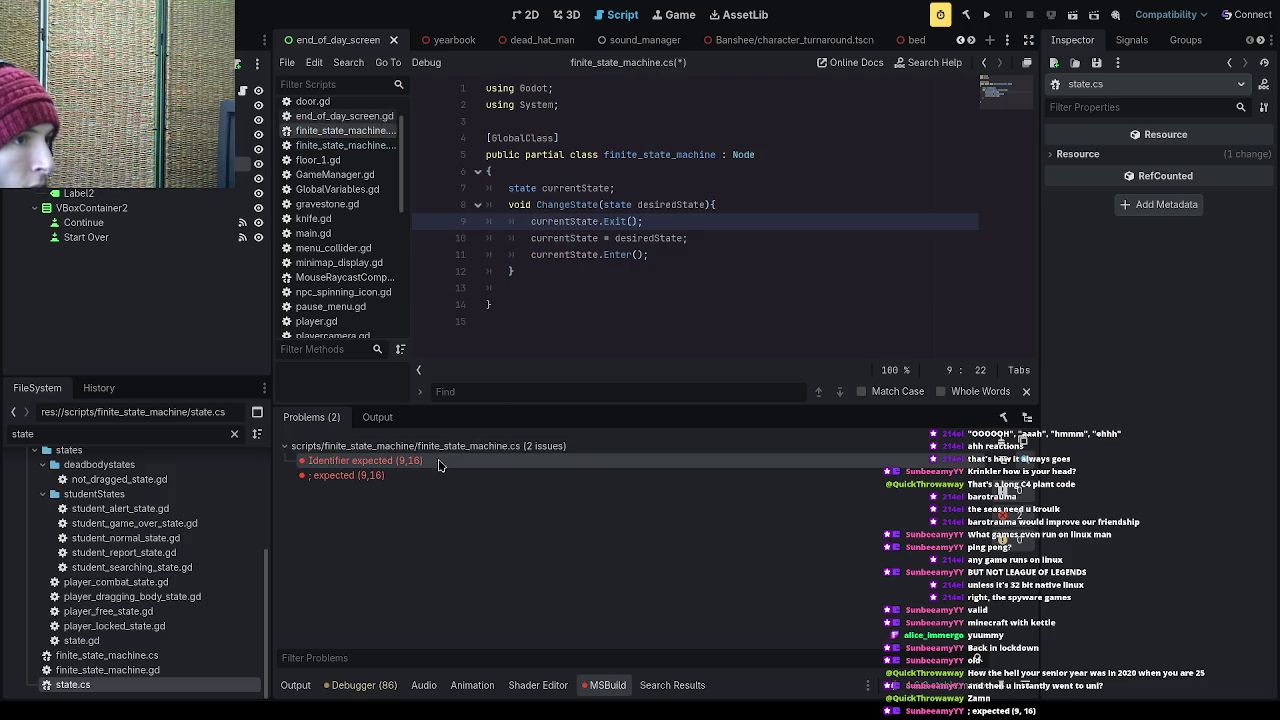
left_click(680, 255)
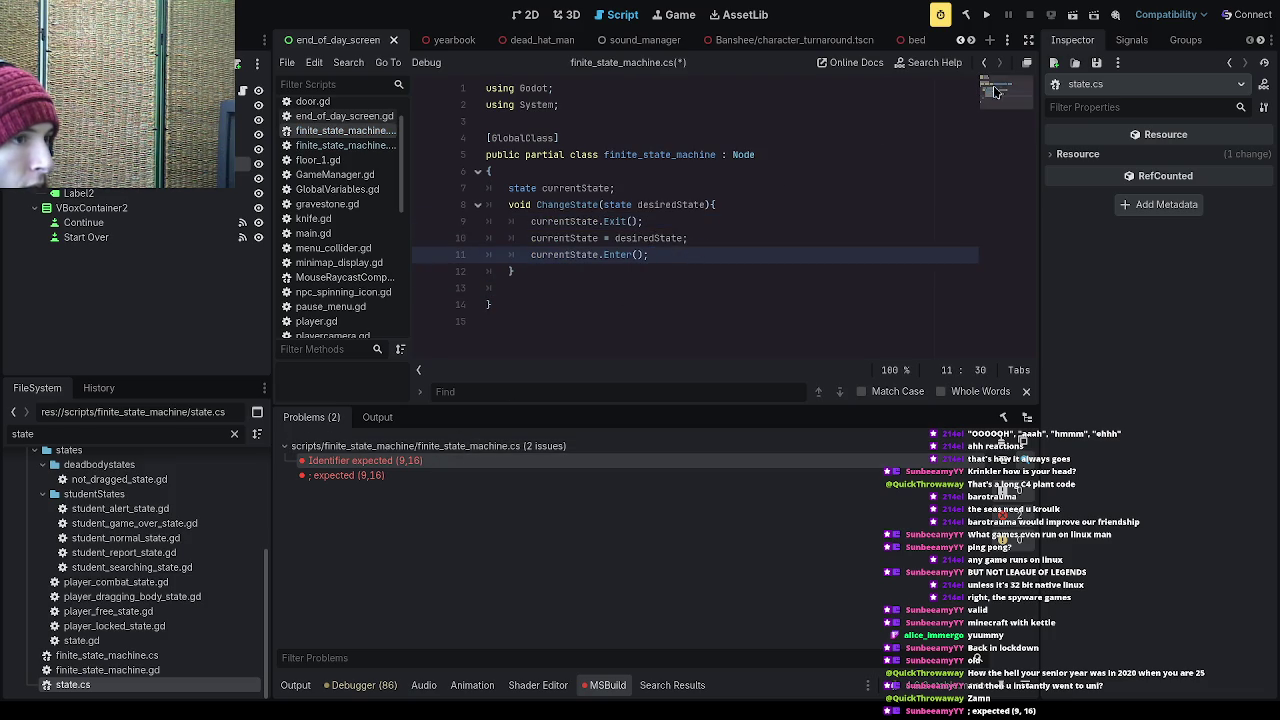
left_click(965, 14)
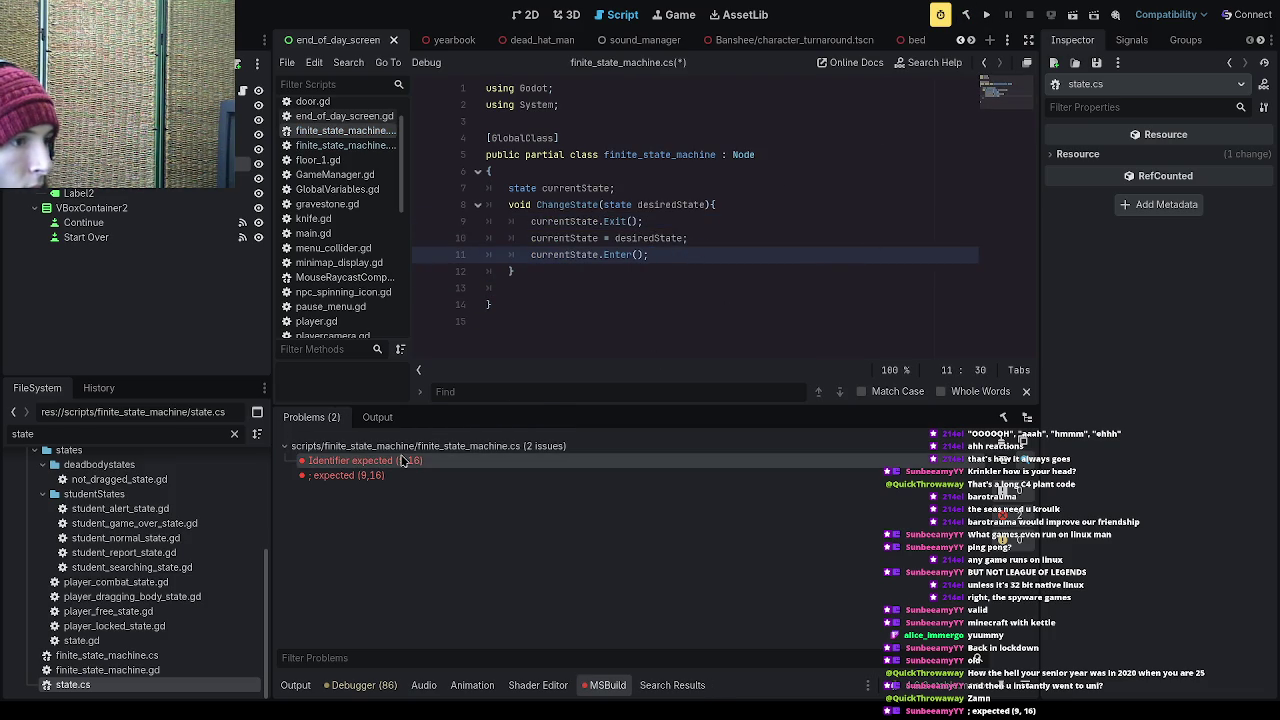
left_click(403, 460)
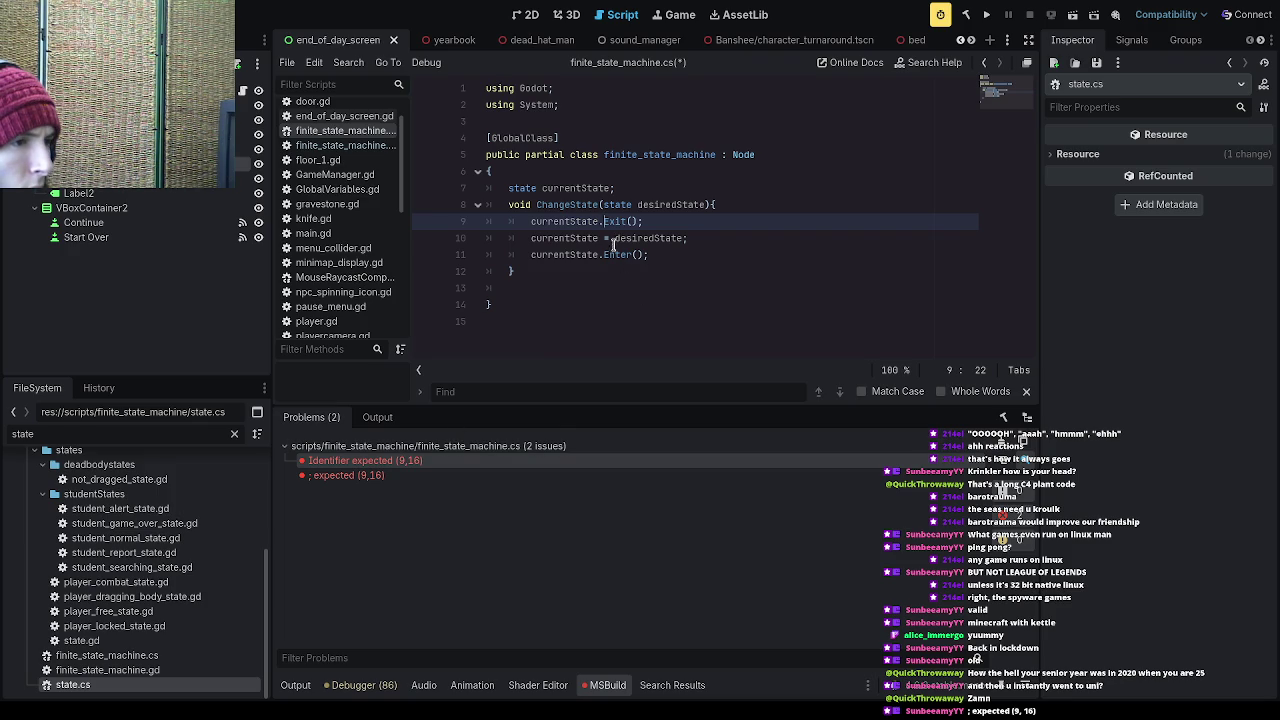
left_click(476, 475)
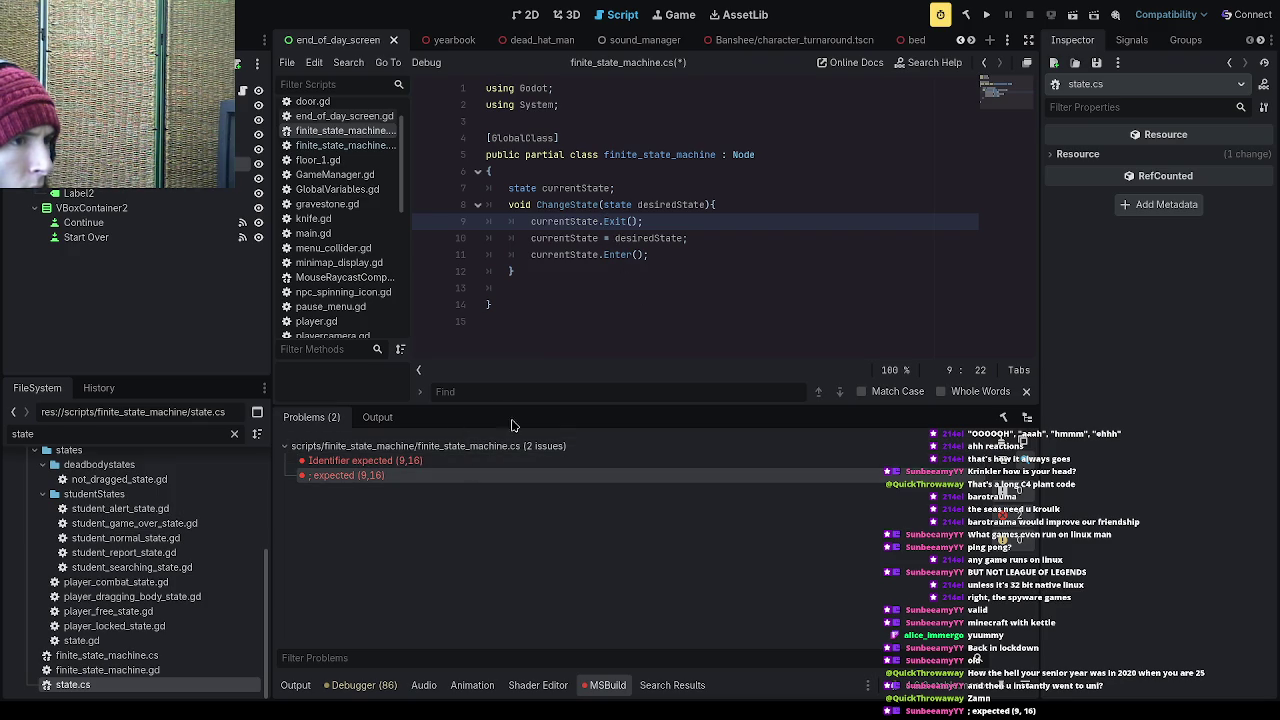
- Remove a stray semicolon on line 9 and add a blank line after the class's opening brace
left_click(583, 221)
key("Left")
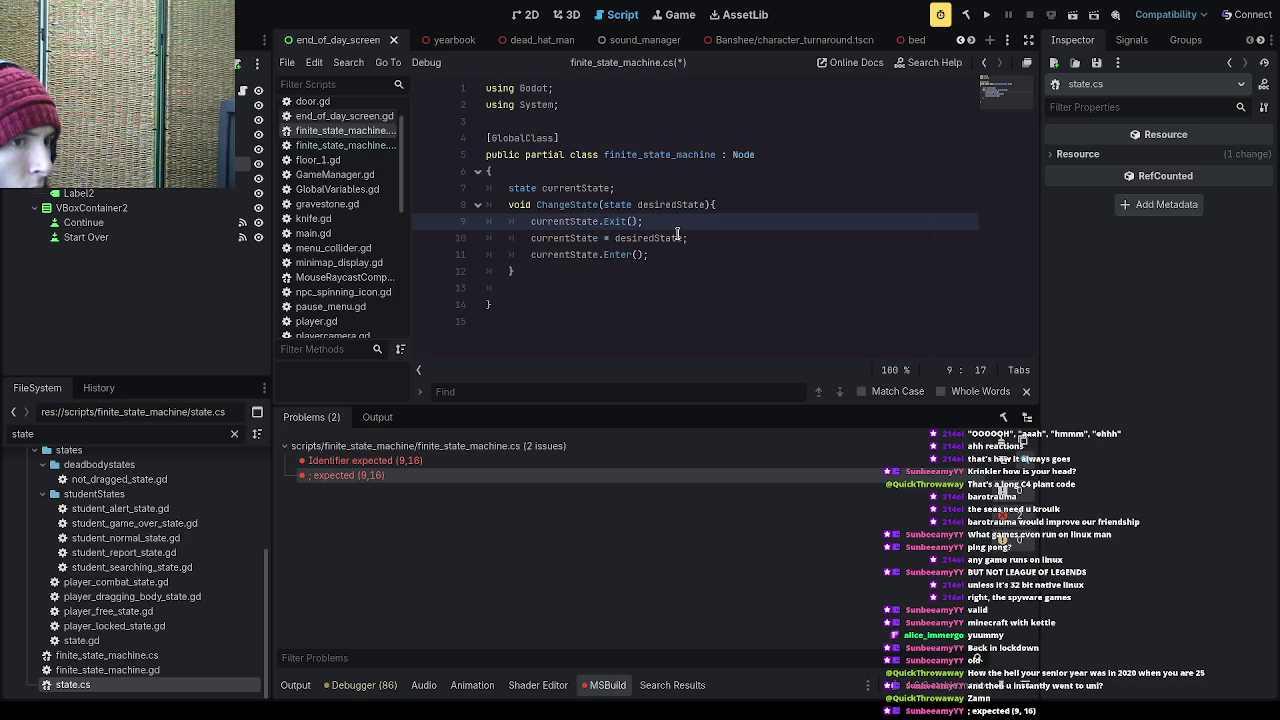
key("Left")
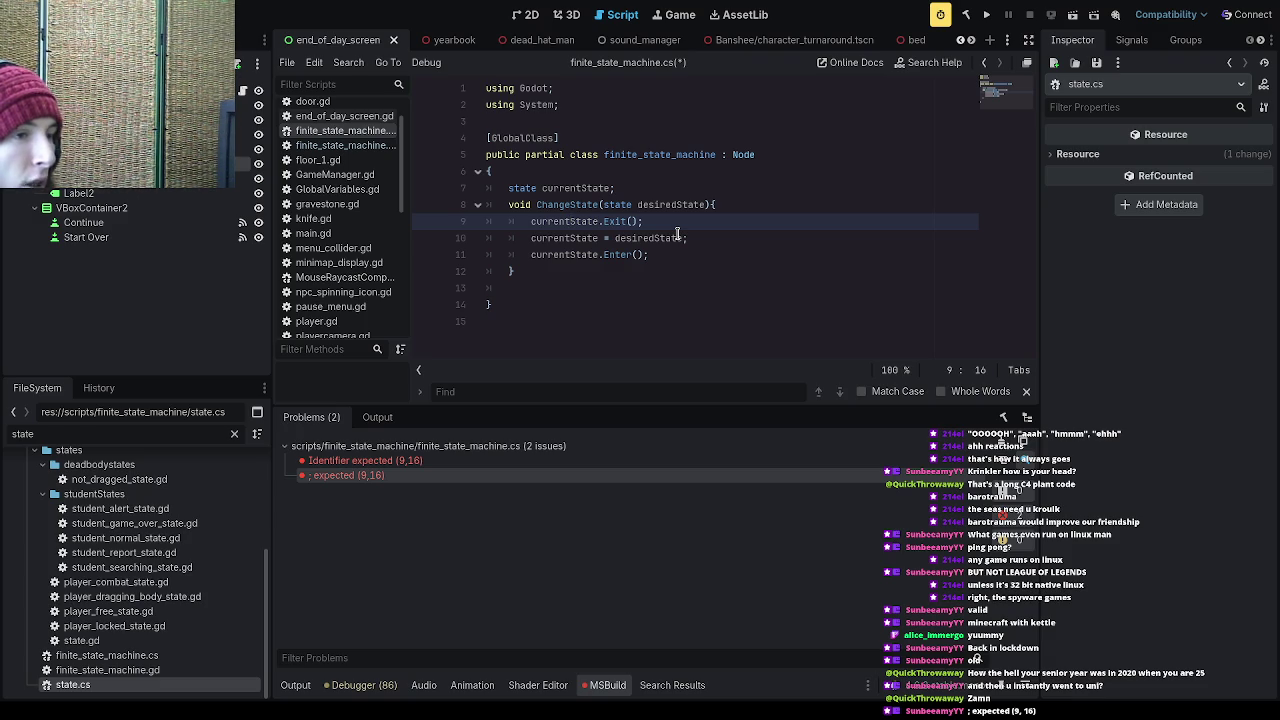
type(";")
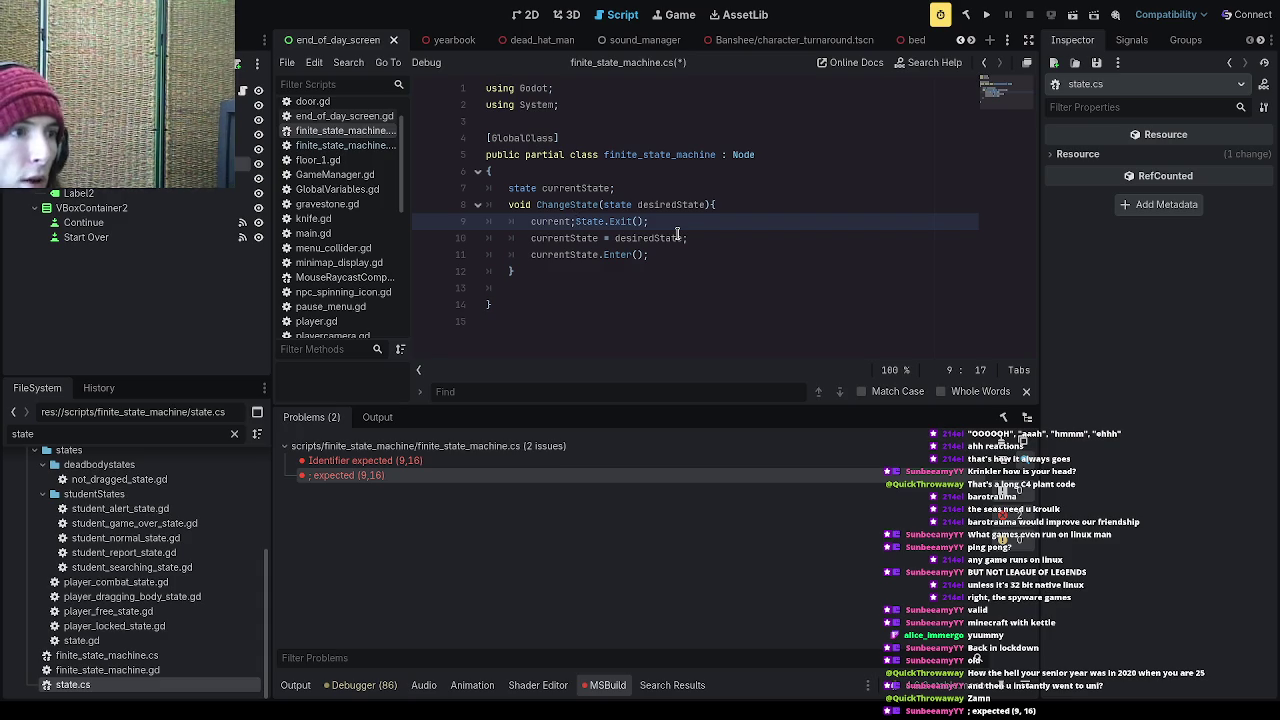
key("BackSpace")
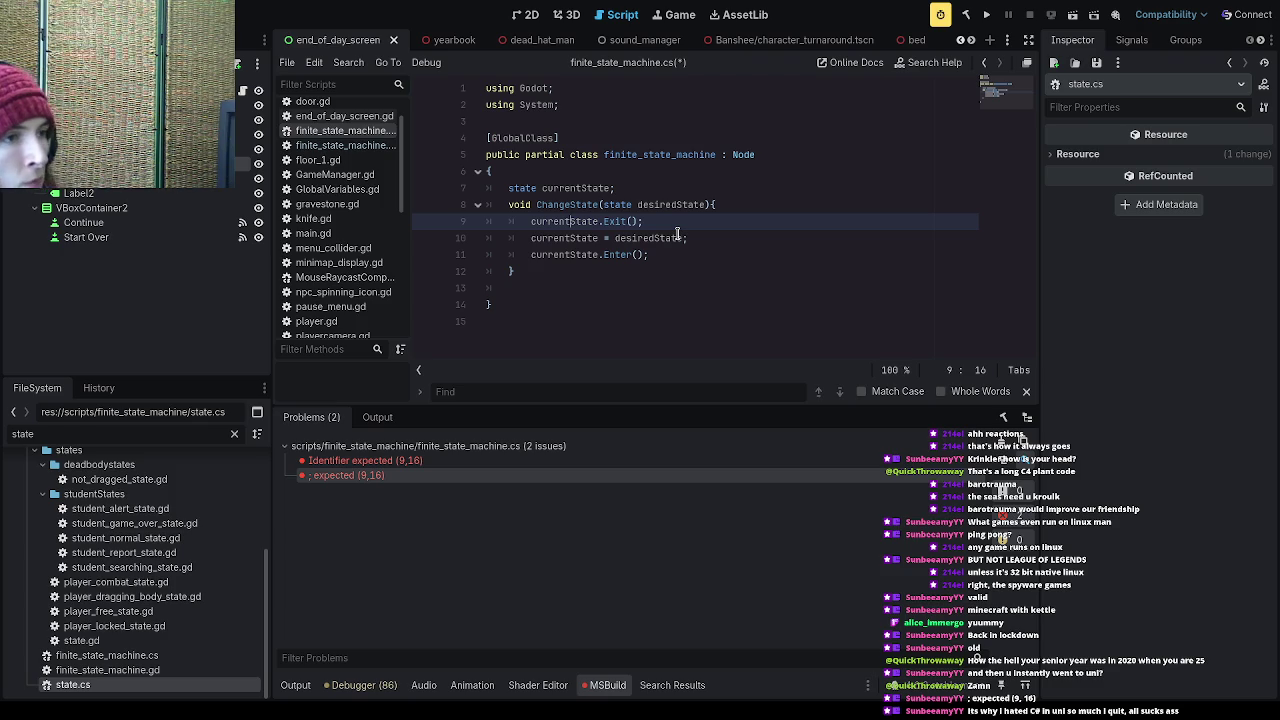
key("Up")
key("Up")
key("Up")
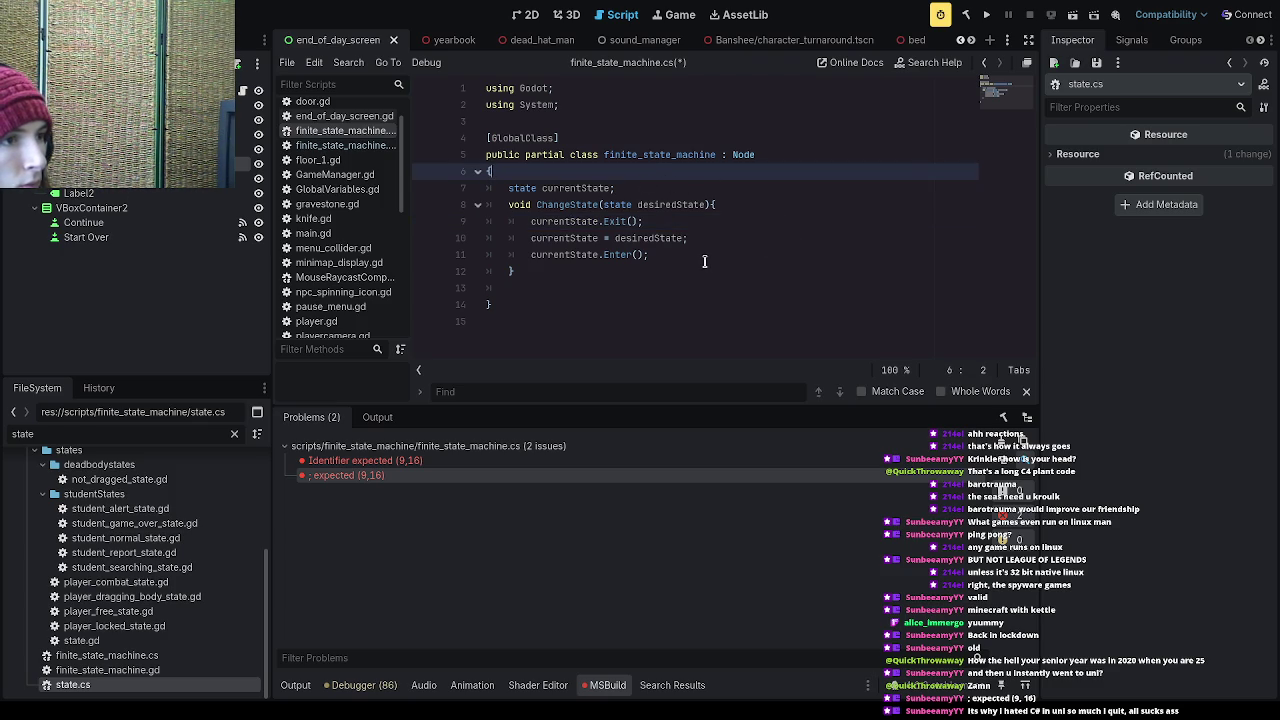
key("Return")
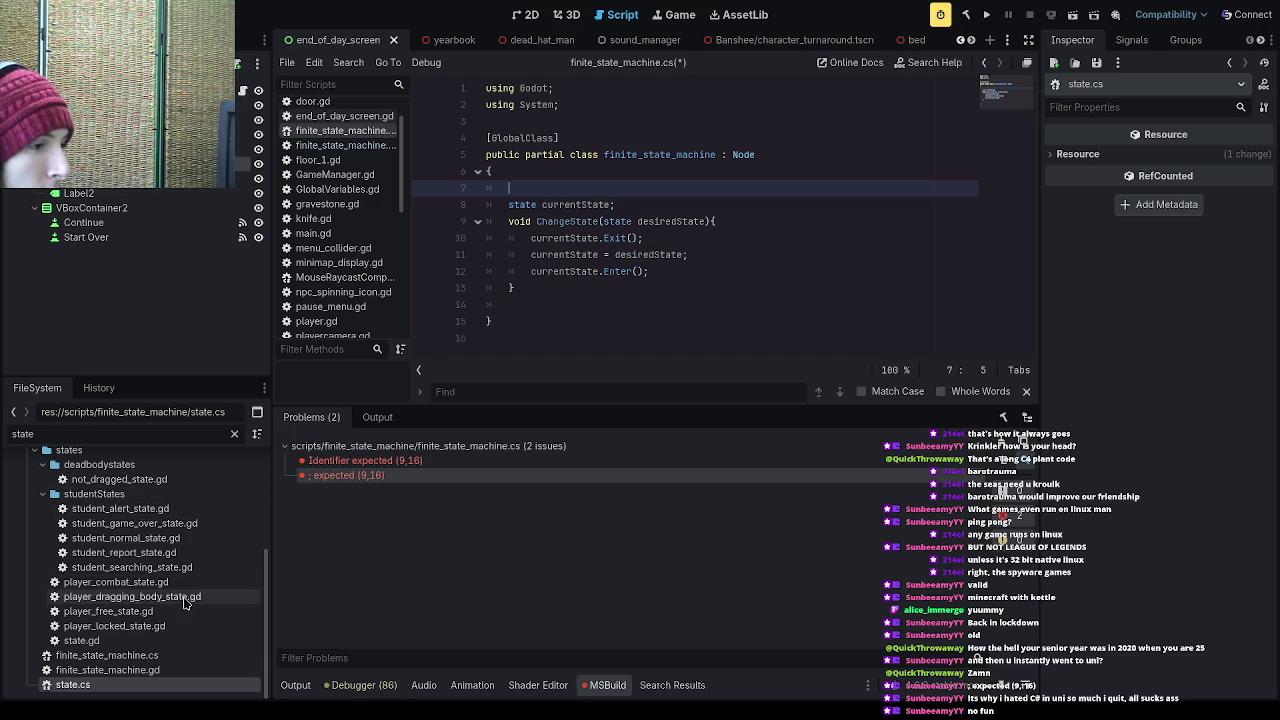
- Filter the FileSystem to .cs files, open LoadTester.cs and select its empty _Ready method
left_click(165, 655)
double_click(178, 640)
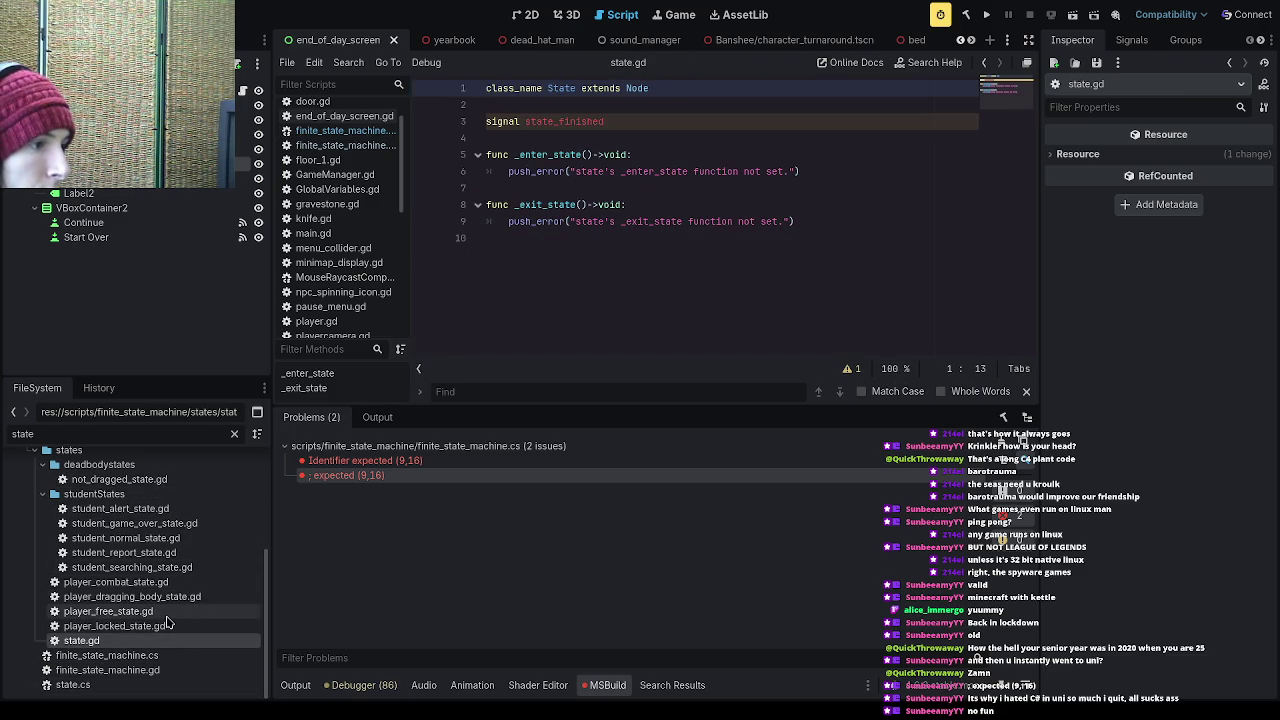
double_click(44, 433)
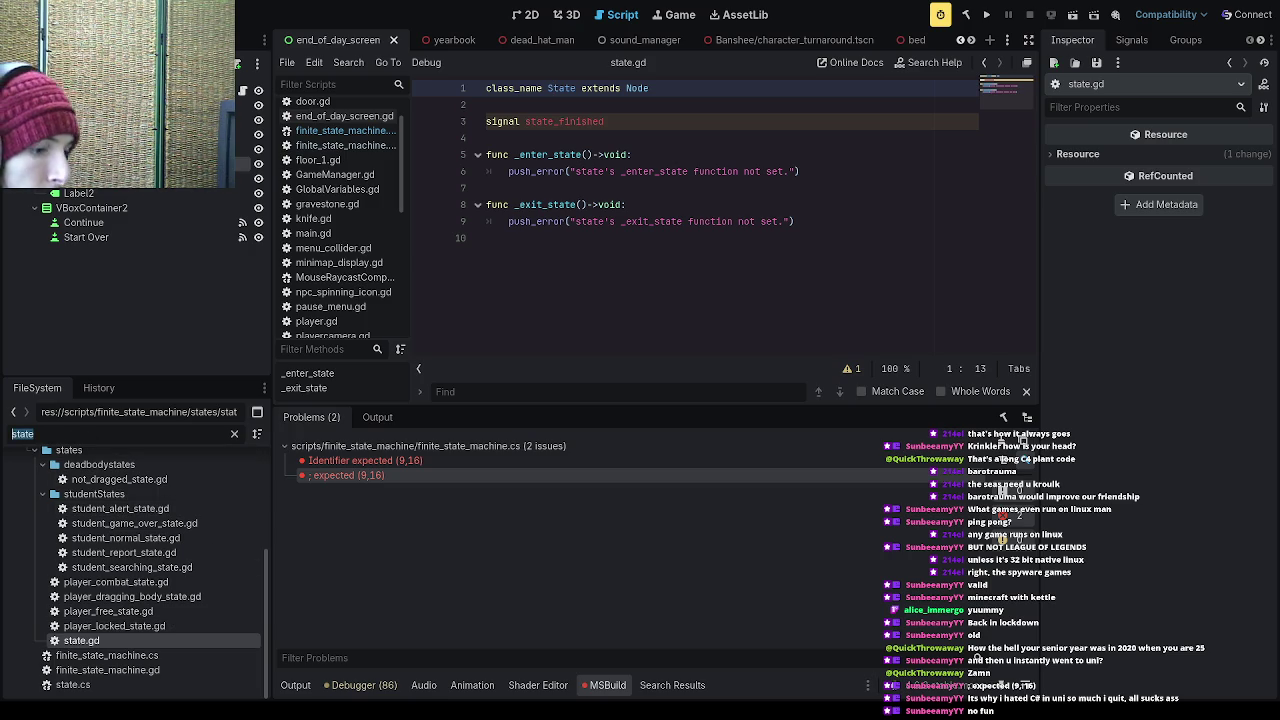
type(".cs")
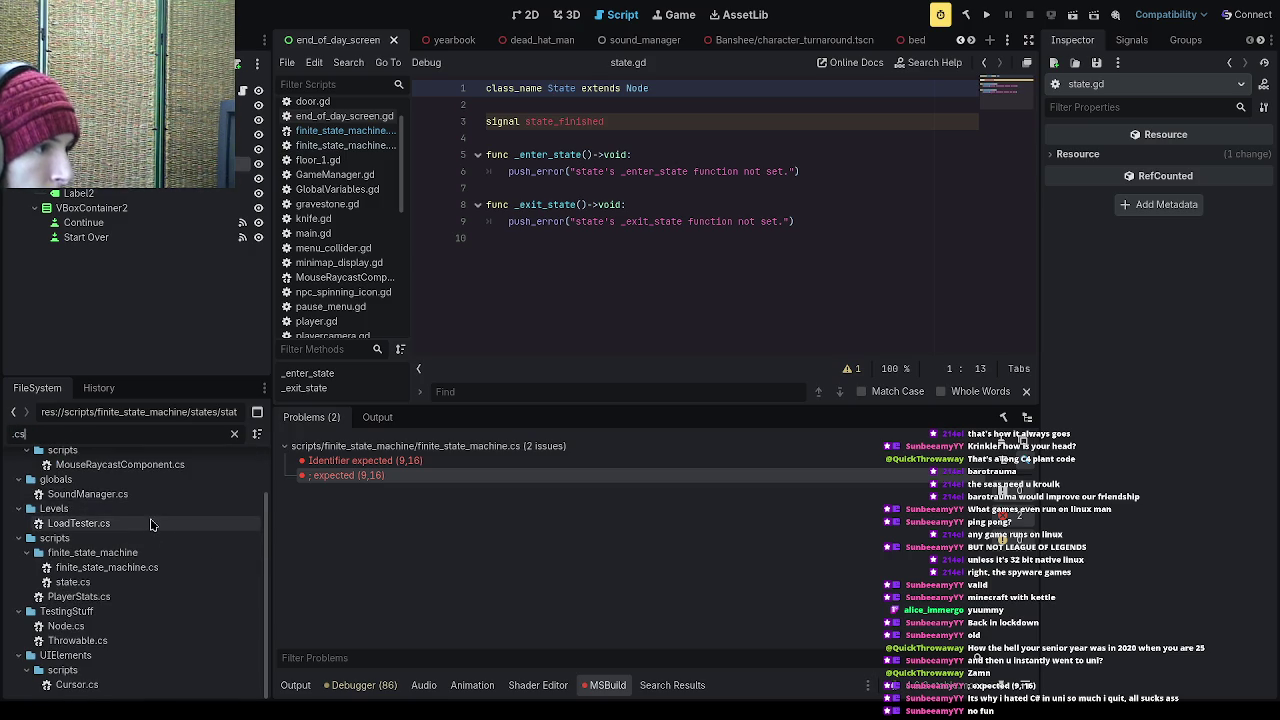
double_click(150, 523)
left_click_drag(545, 220, 457, 180)
key("ctrl+c")
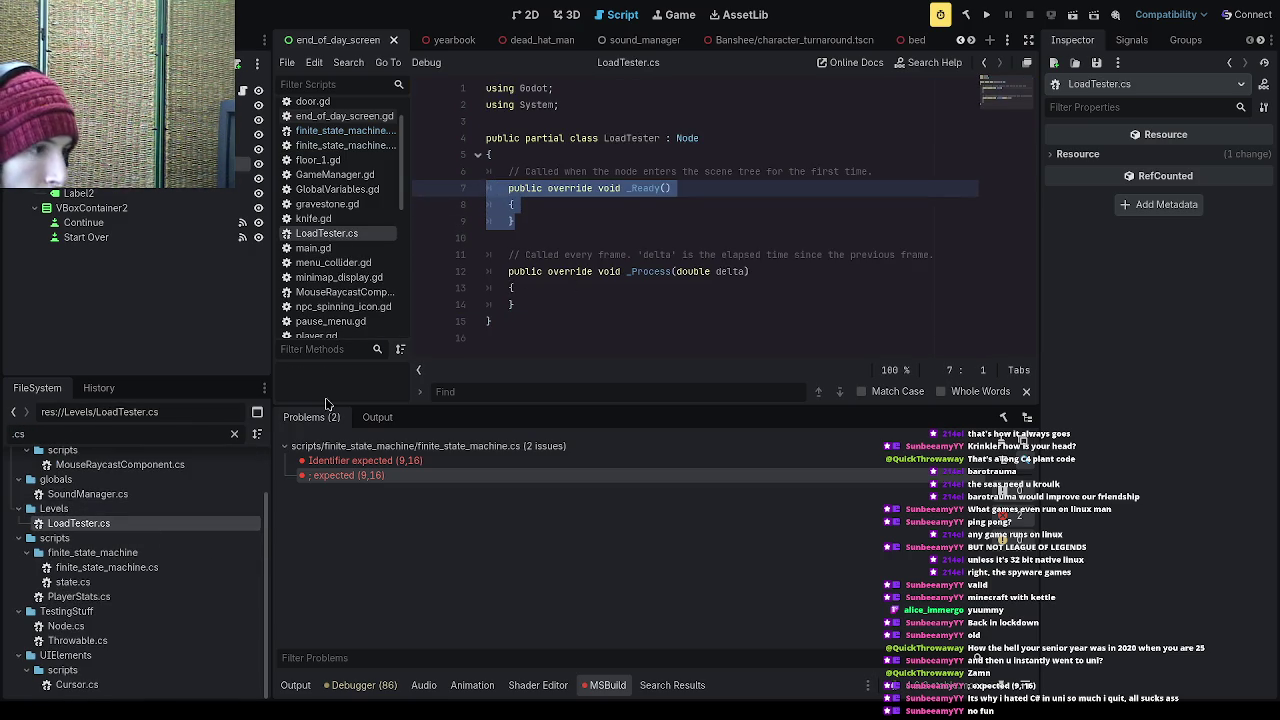
- Paste the empty _Ready method into finite_state_machine.cs, join its brace and open a blank body line
double_click(128, 584)
double_click(106, 567)
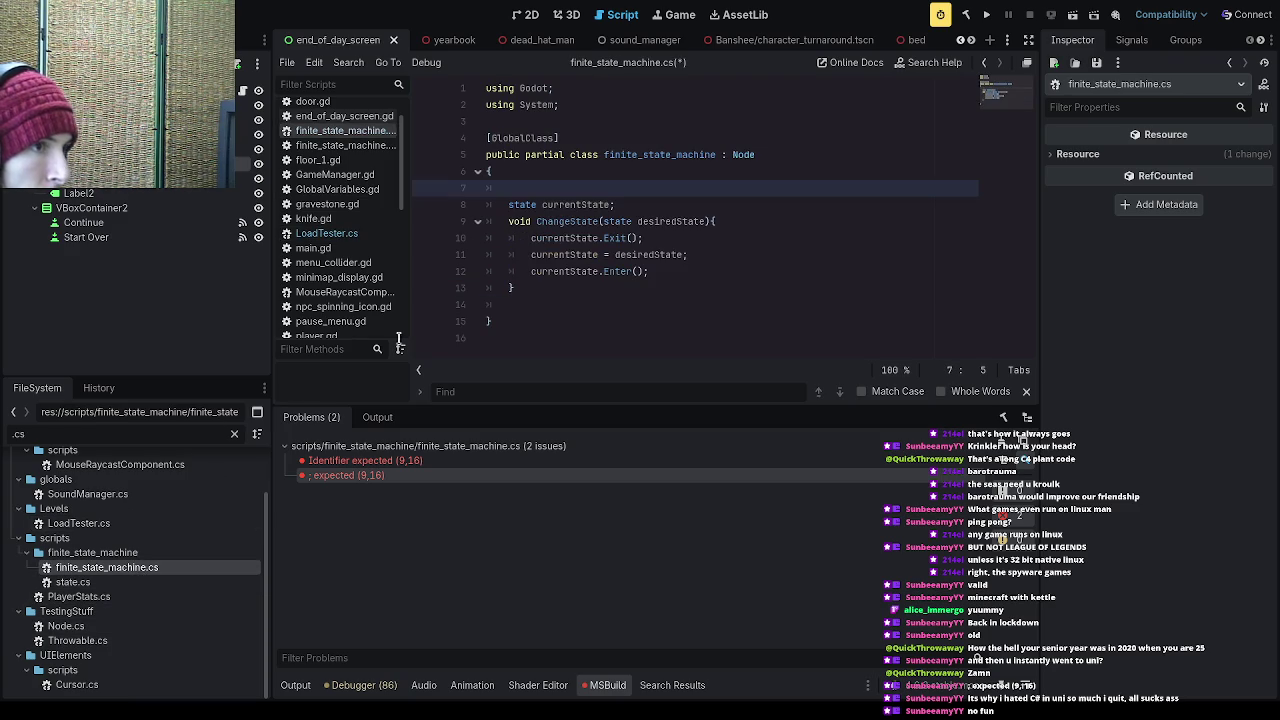
key("ctrl+v")
left_click(512, 190)
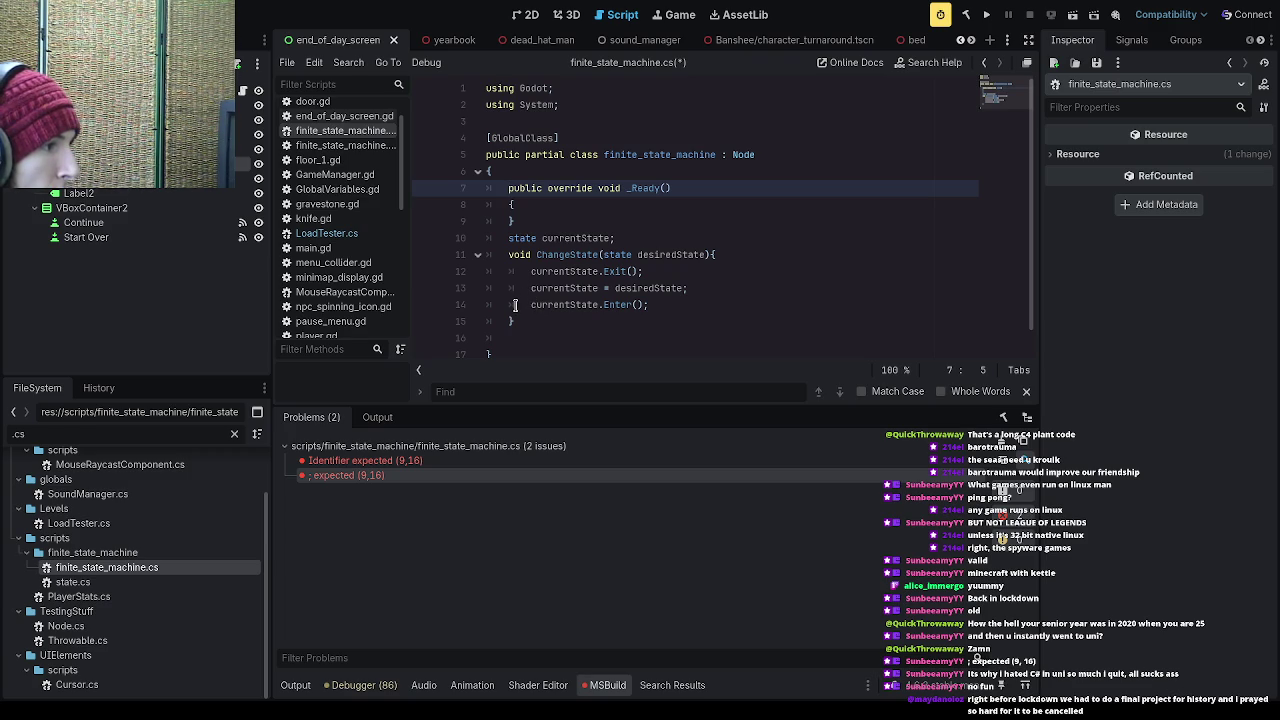
left_click(510, 206)
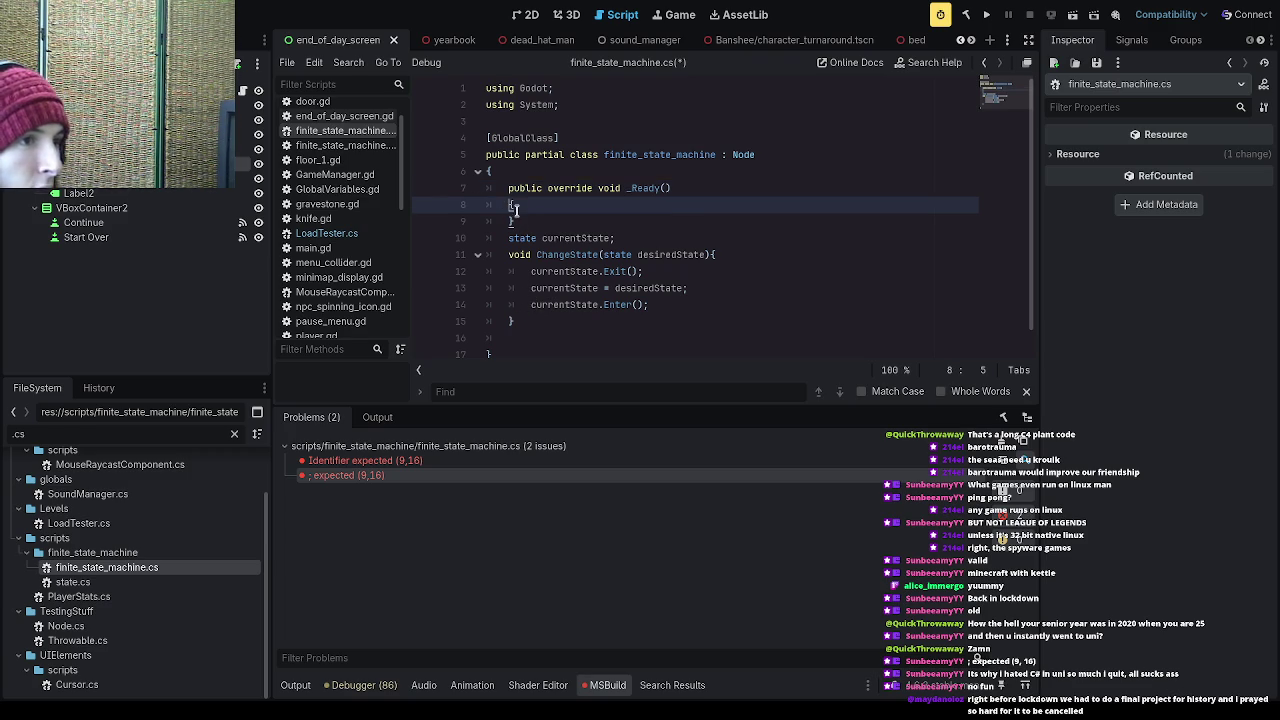
key("BackSpace")
key("BackSpace")
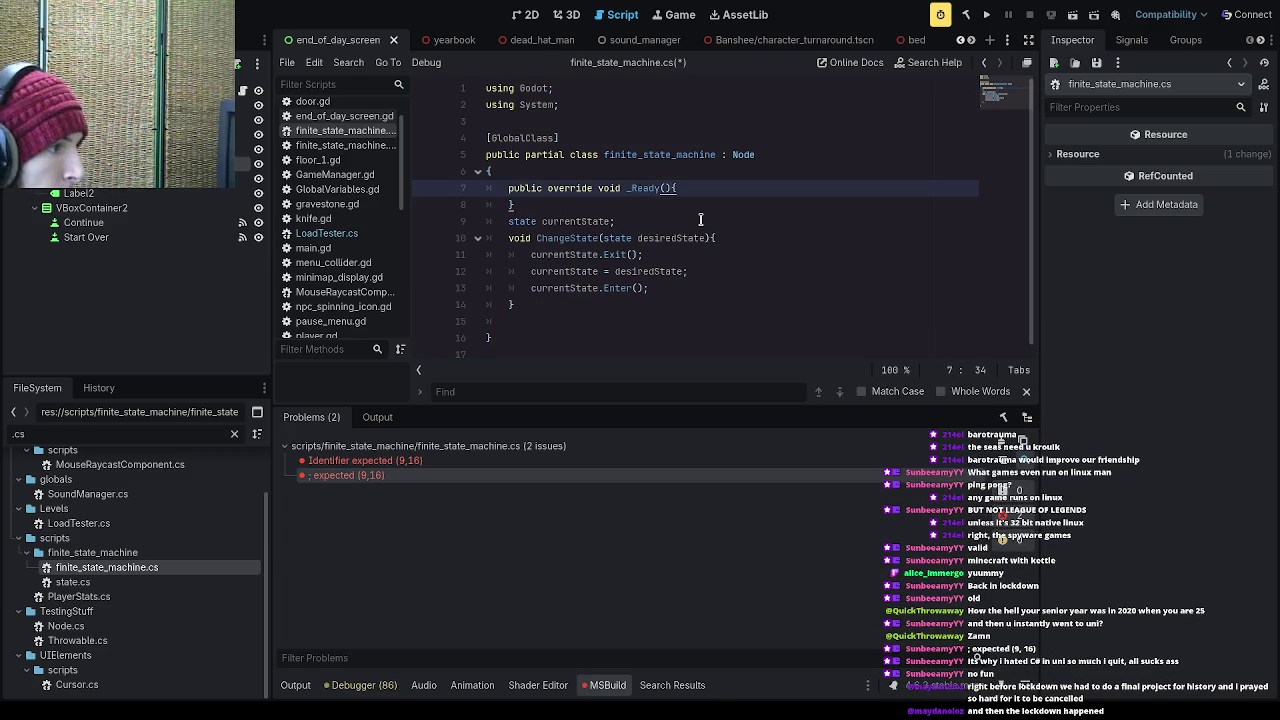
key("Down")
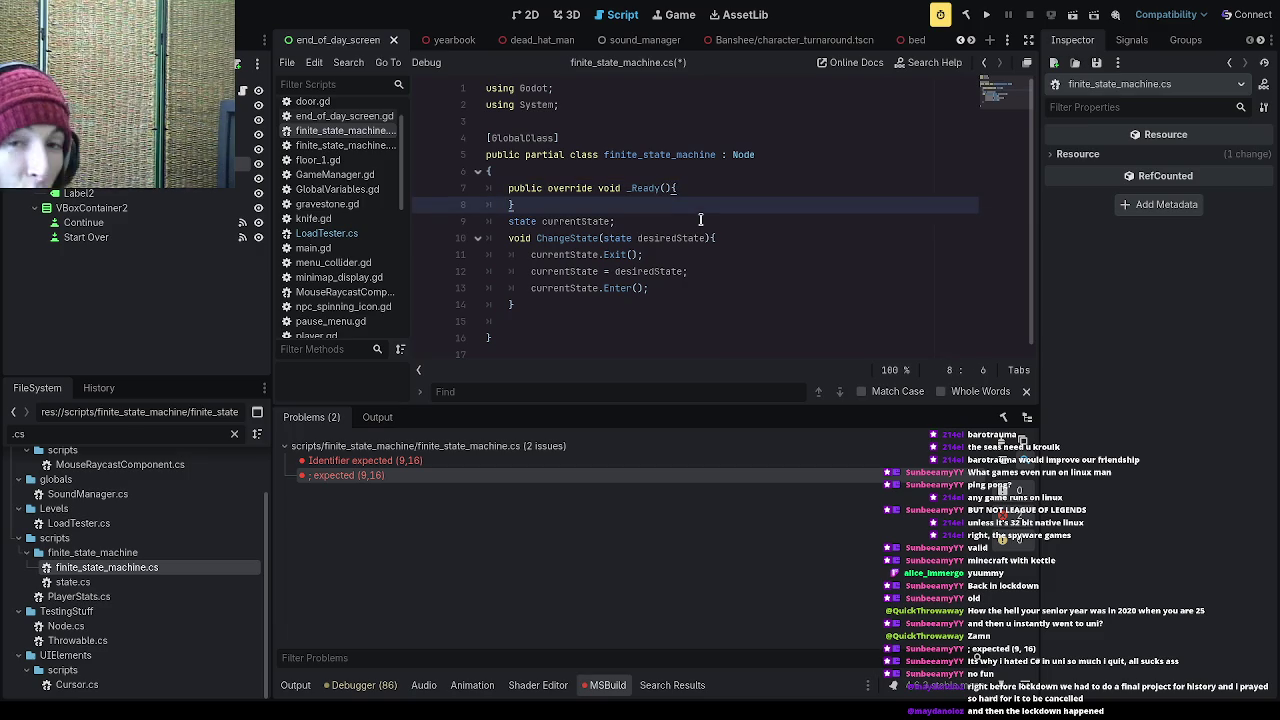
key("Return")
key("Up")
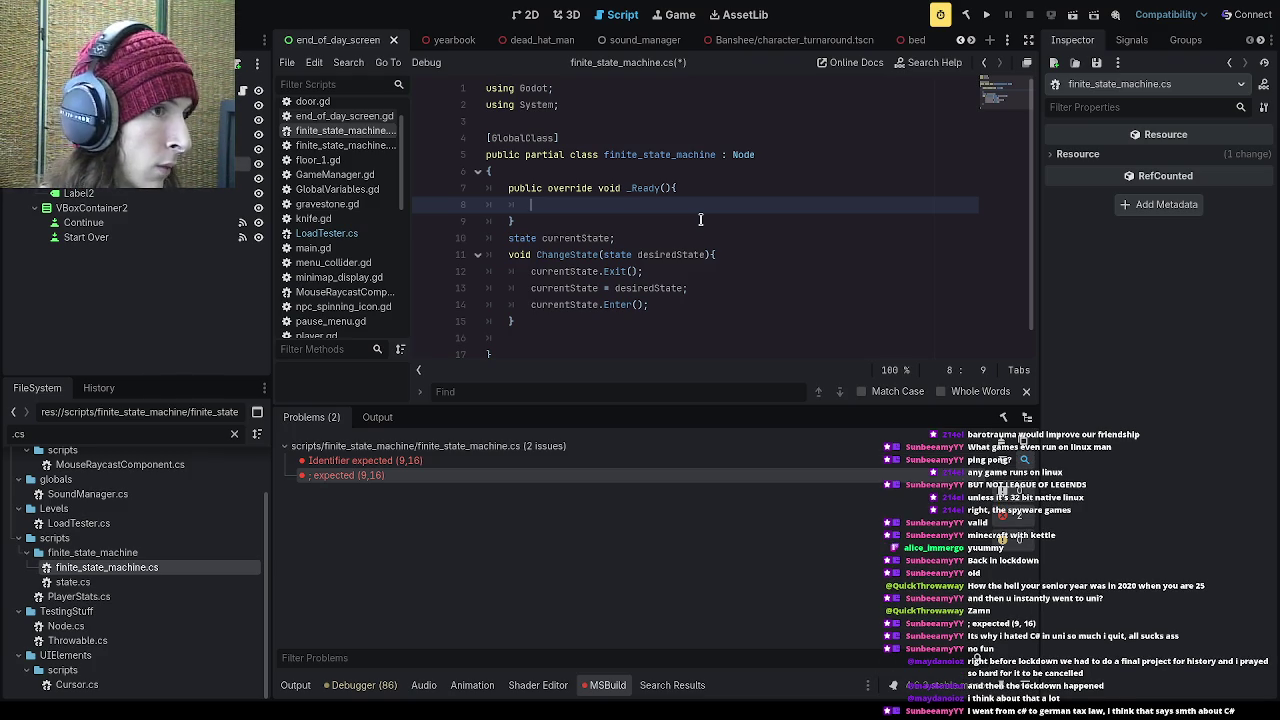
- Add an [Export] state initialState field above the _Ready method
key("Up")
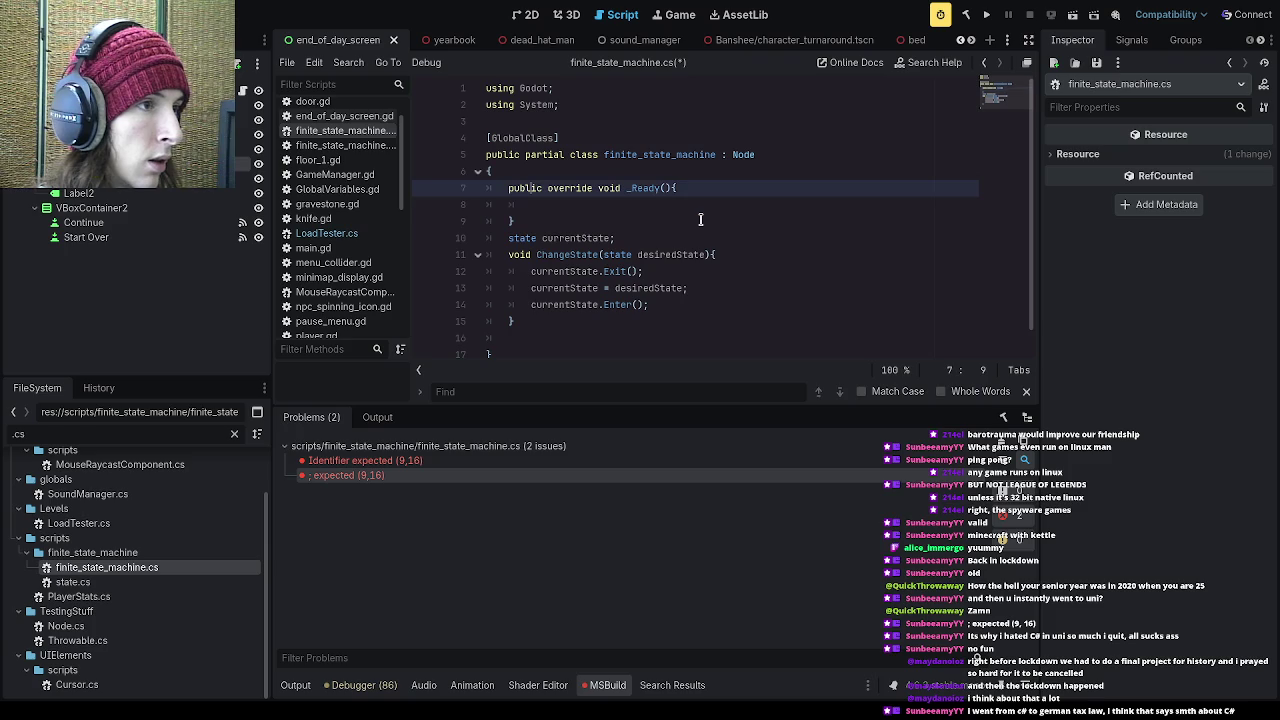
key("ctrl+shift+Return")
type(",")
key("BackSpace")
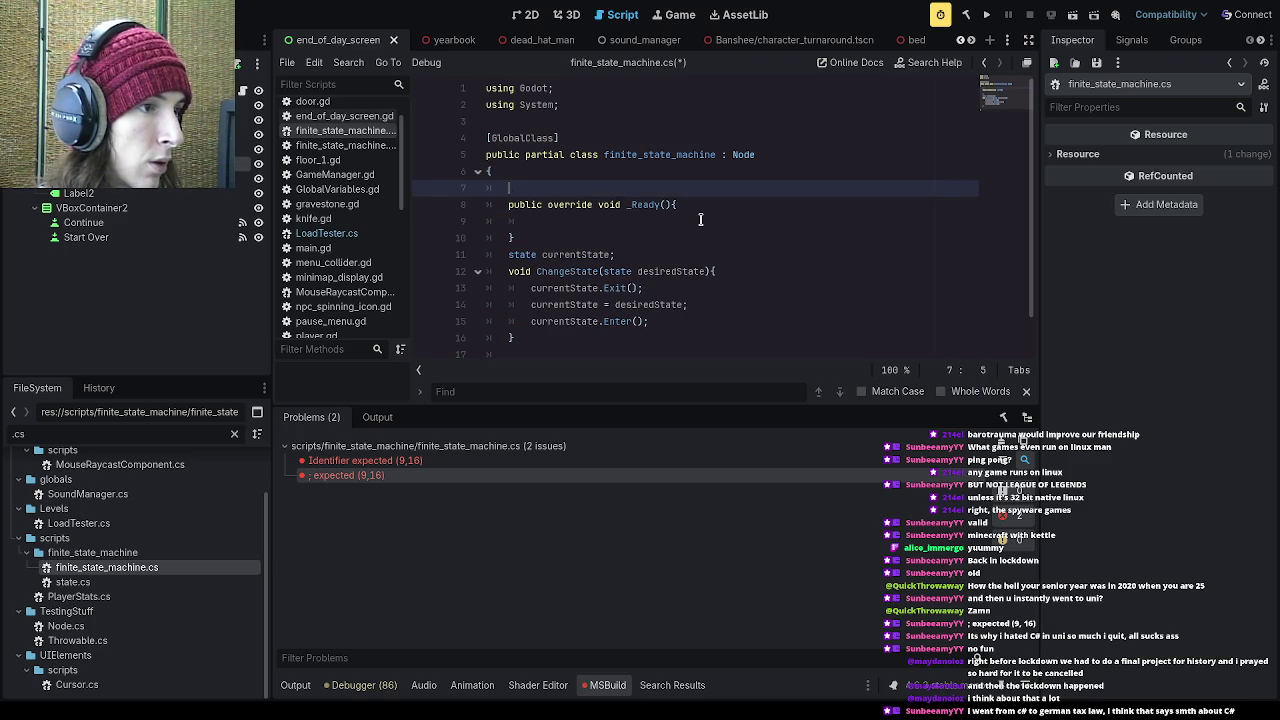
type("[export")
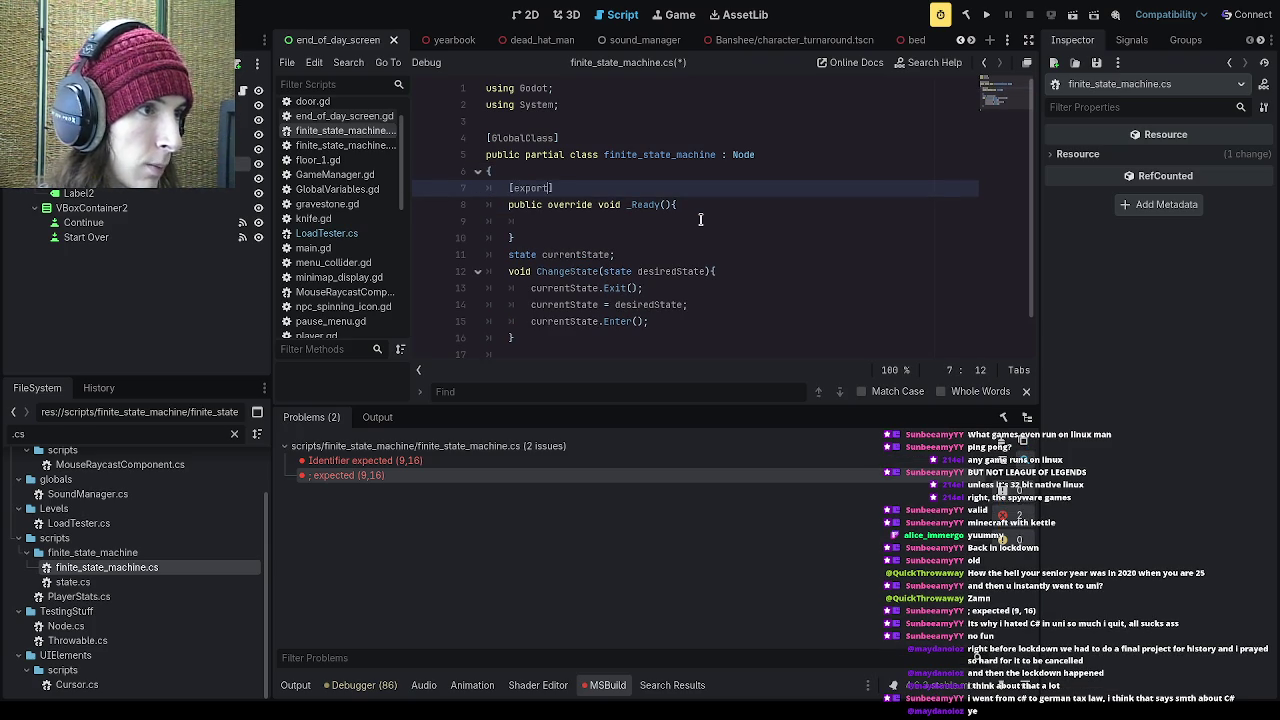
key("BackSpace")
key("BackSpace")
key("BackSpace")
type("Export")
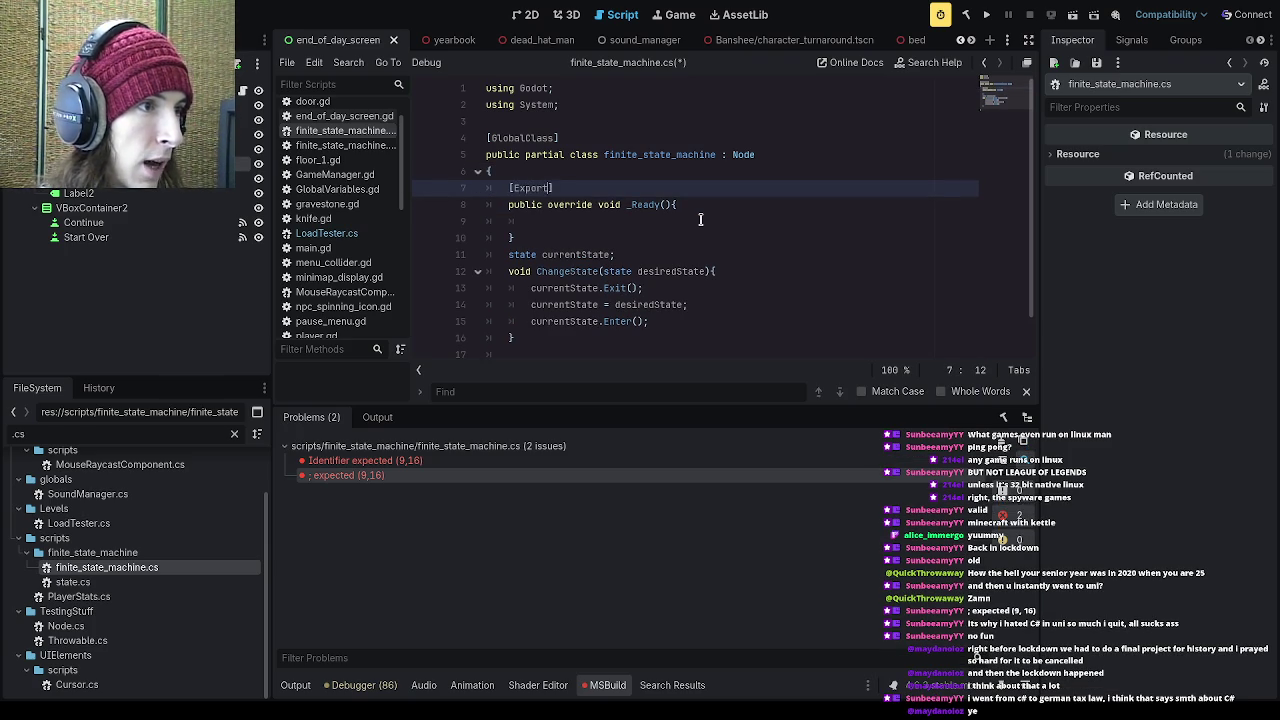
type("] ")
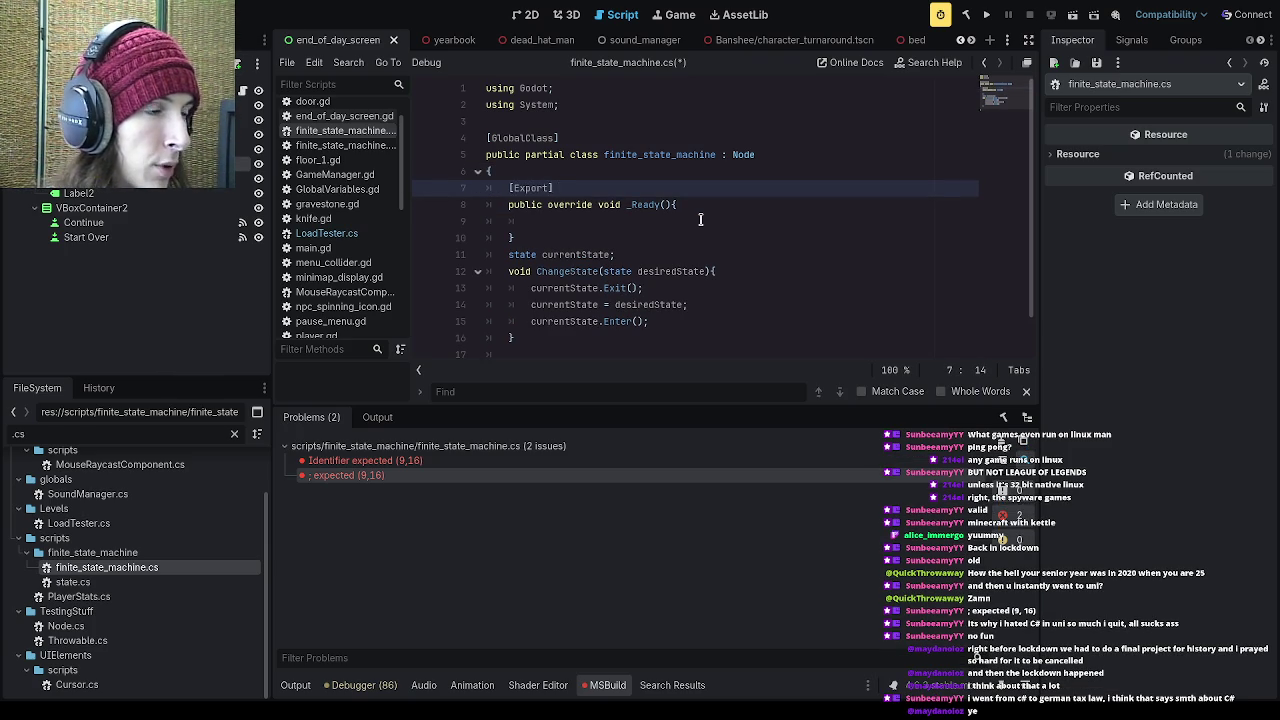
type("state ")
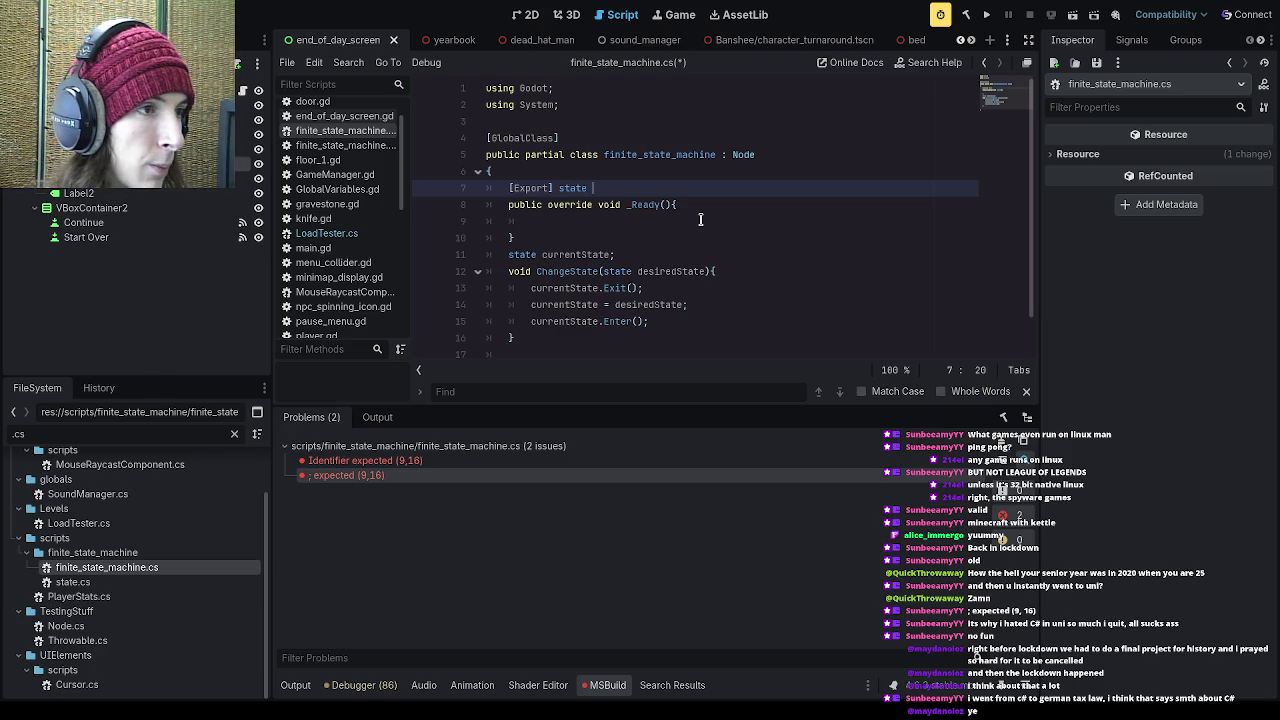
type("InitialState")
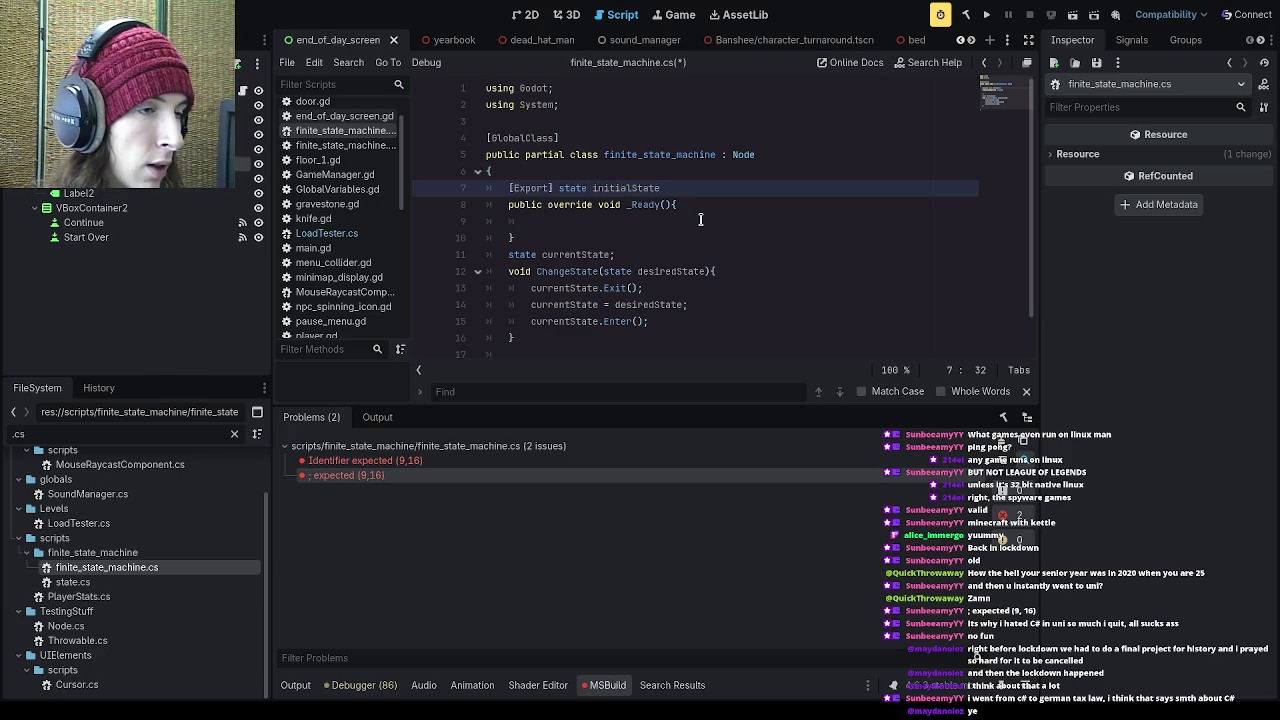
type(";")
key("Down")
key("Down")
- Make _Ready call ChangeState(initialState);
type("current")
key("BackSpace")
key("BackSpace")
key("BackSpace")
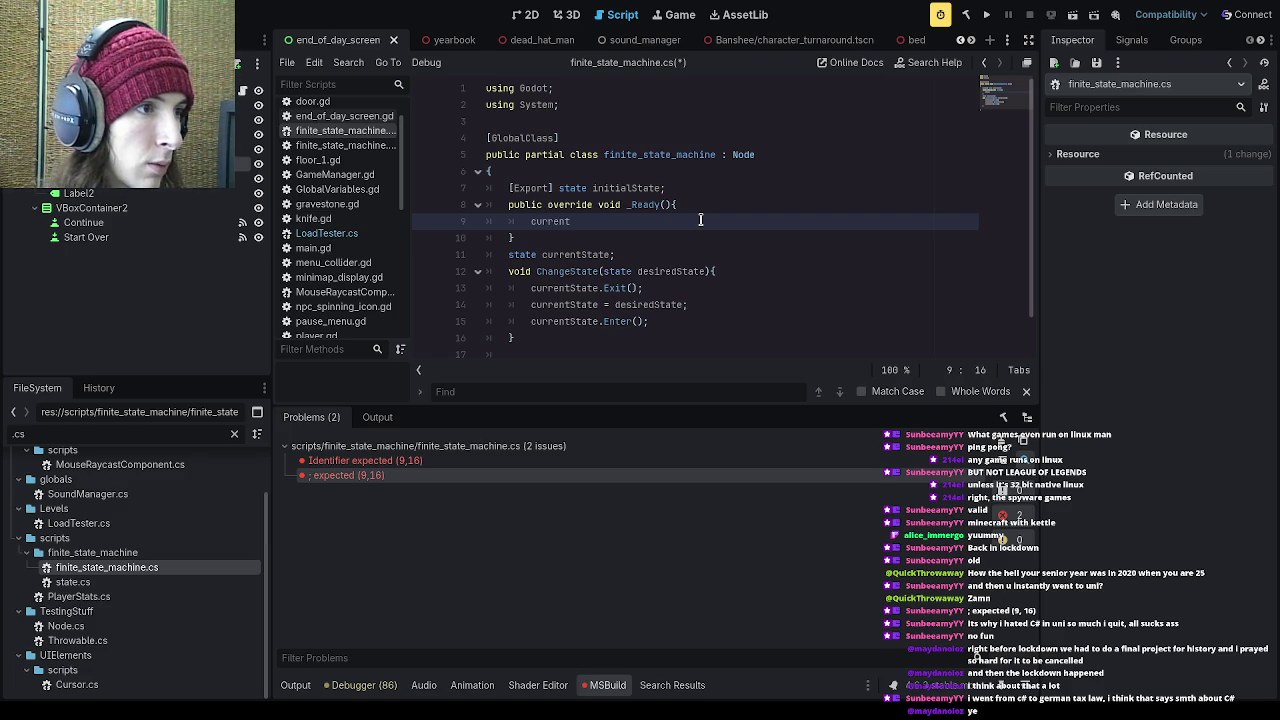
type("Ch")
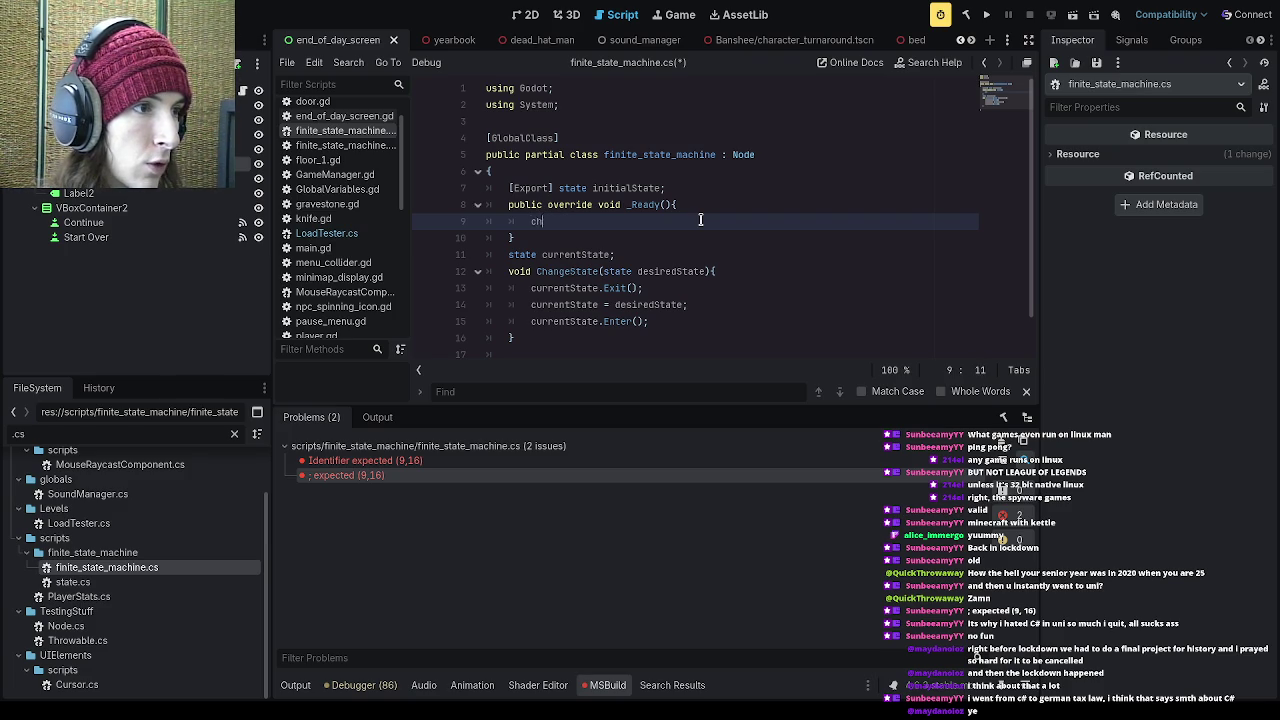
type("angeState(in")
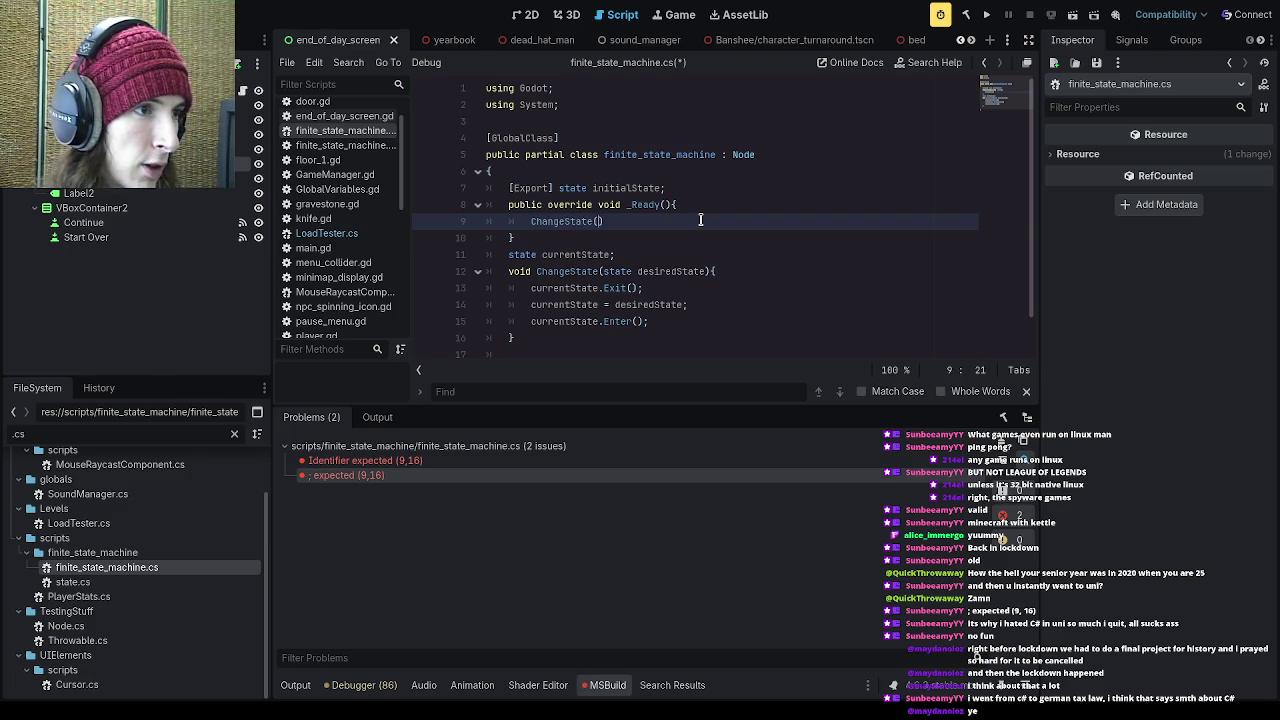
type("itialState")
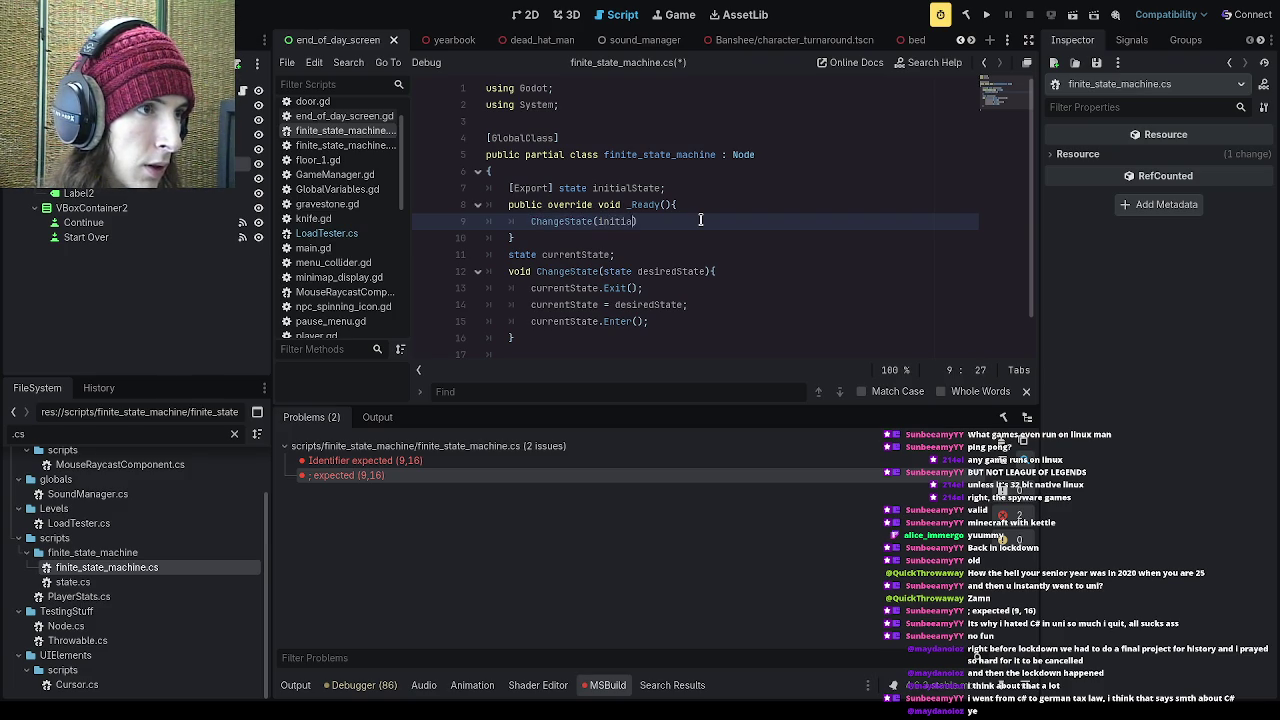
type(");")
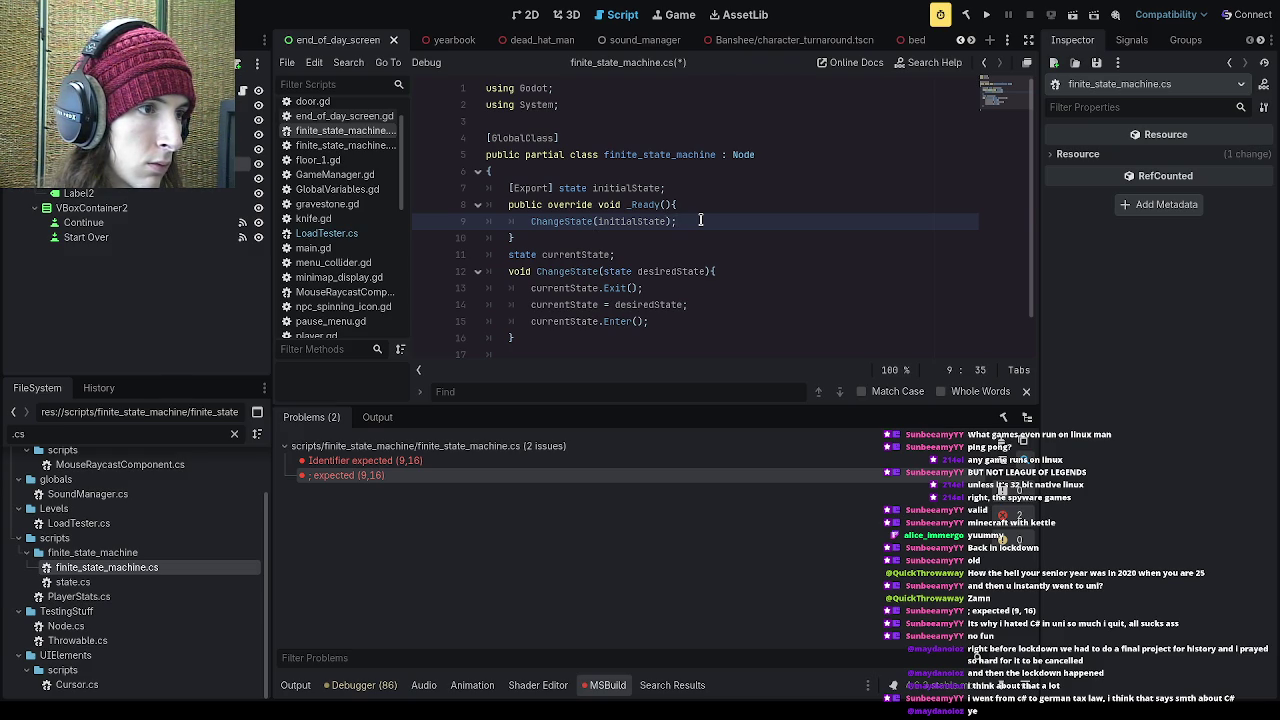
key("Down")
key("Down")
key("Down")
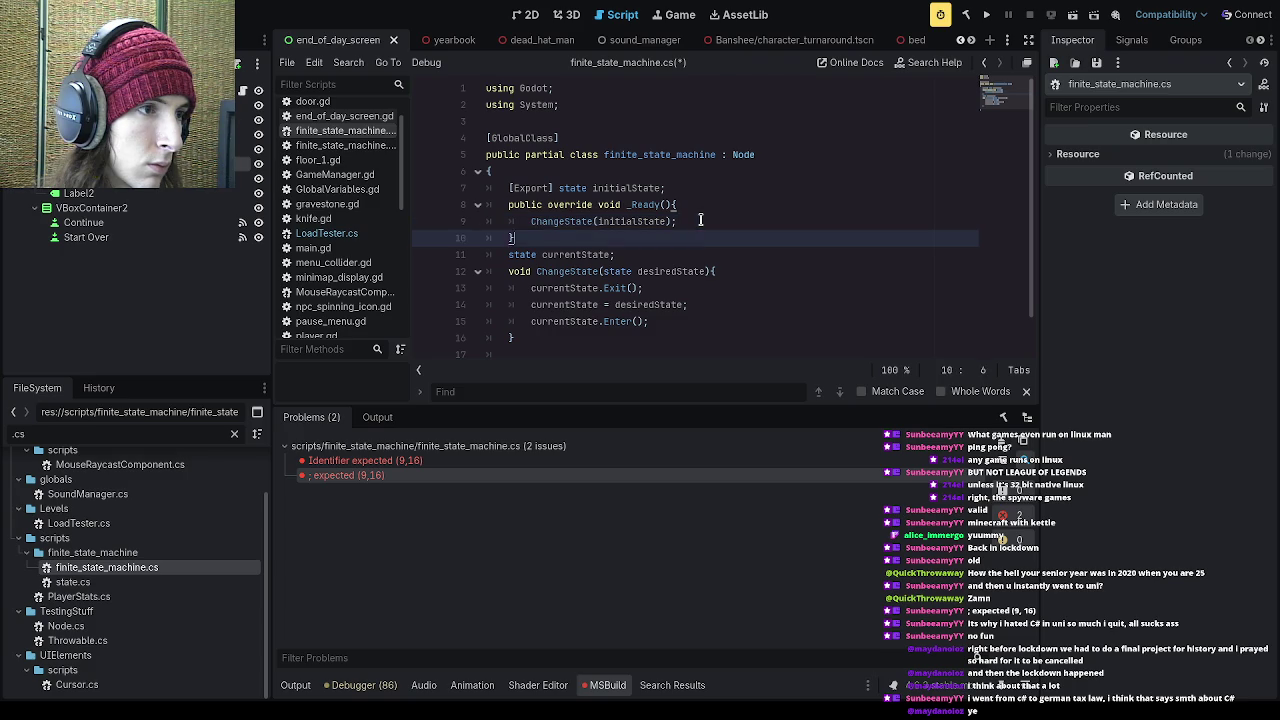
key("Left")
key("Right")
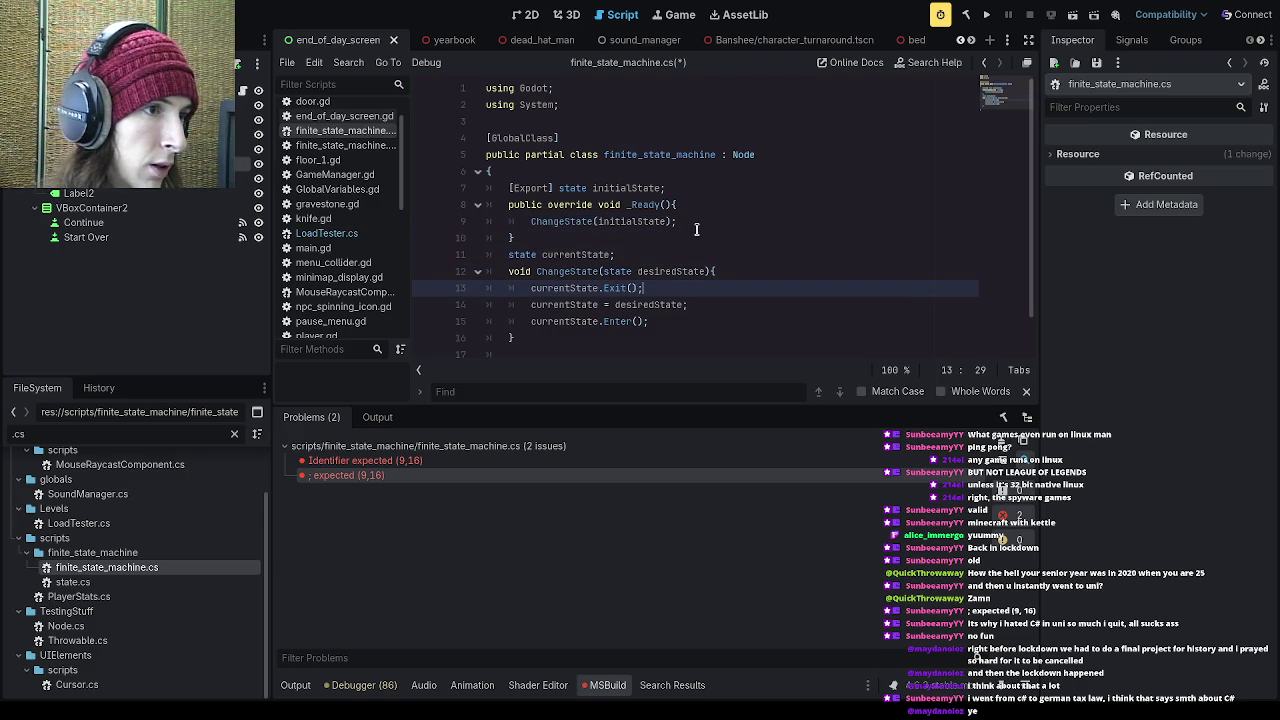
- Insert an empty if !currentState{ } block at the top of ChangeState
scroll(702, 230, "down", 1)
left_click(732, 238)
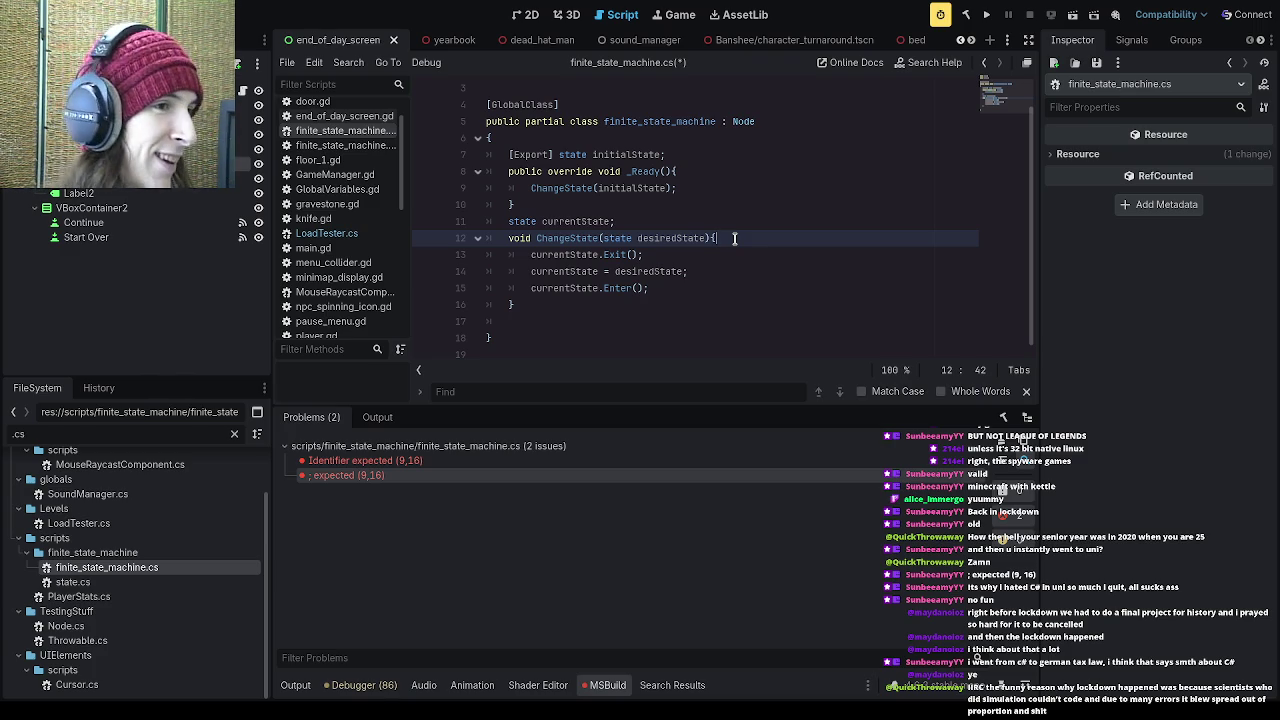
key("Return")
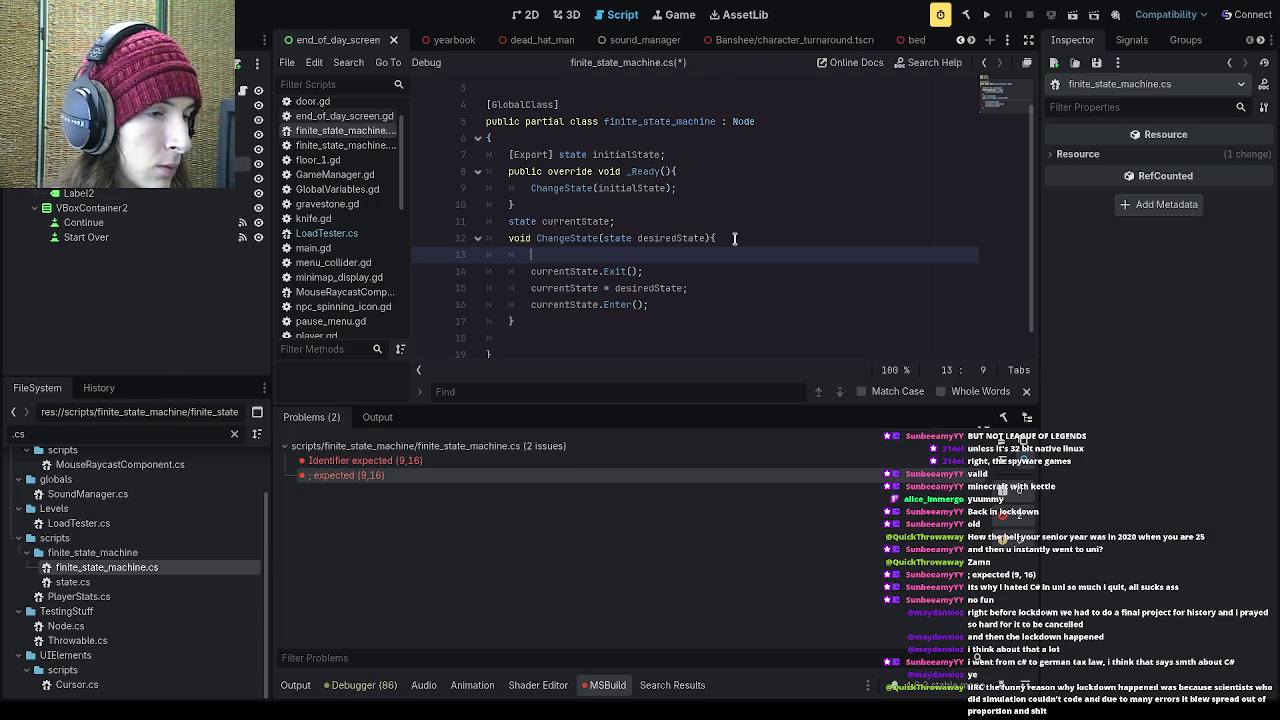
type("if")
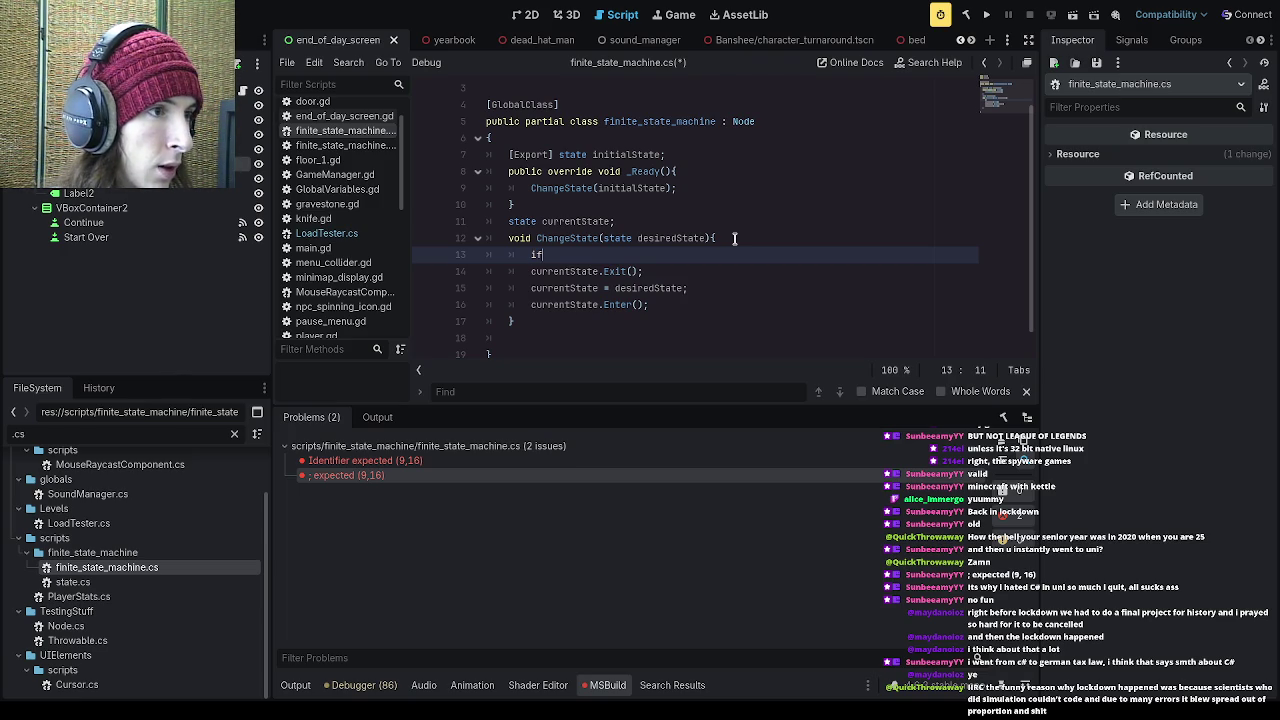
type(" !currentState")
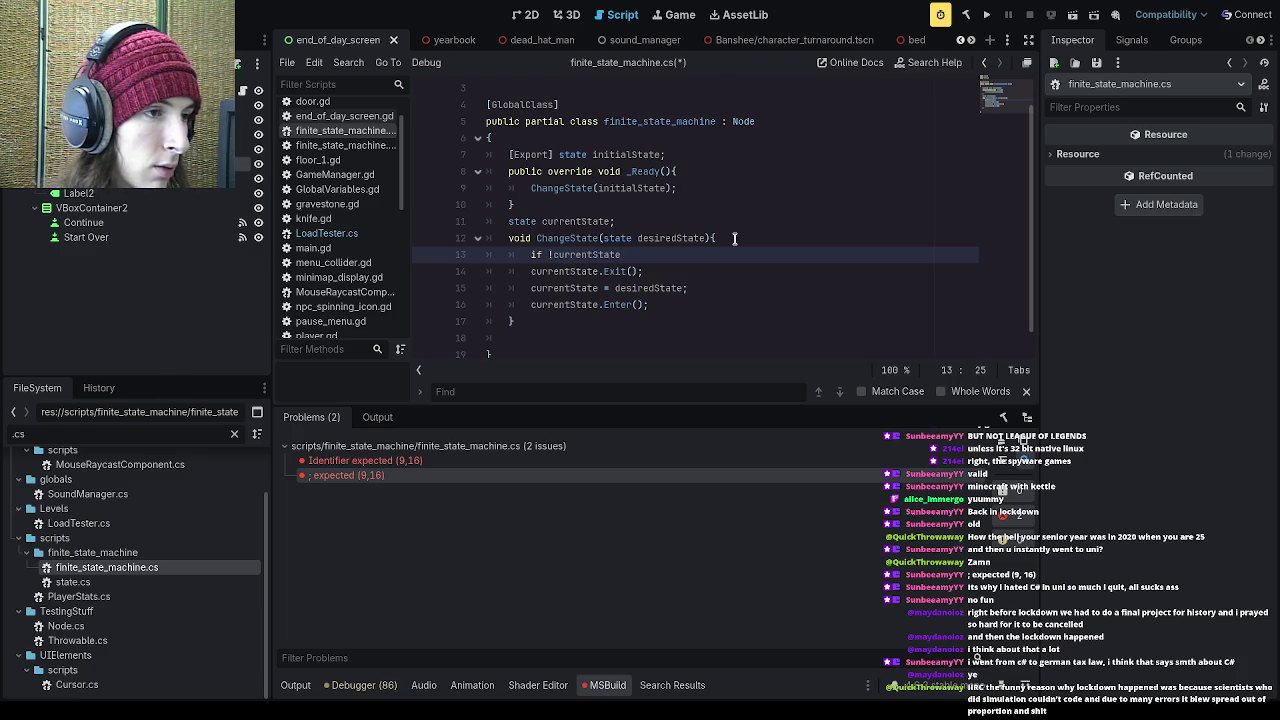
type("{}")
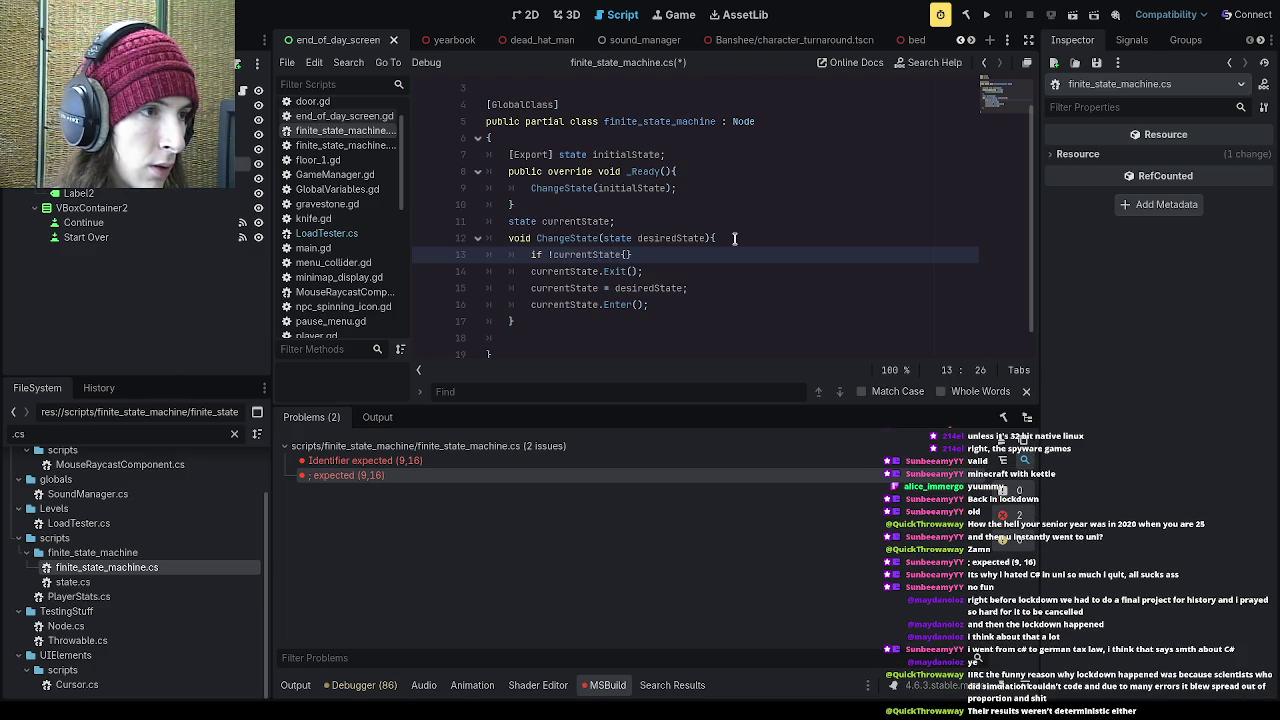
key("Left")
key("Return")
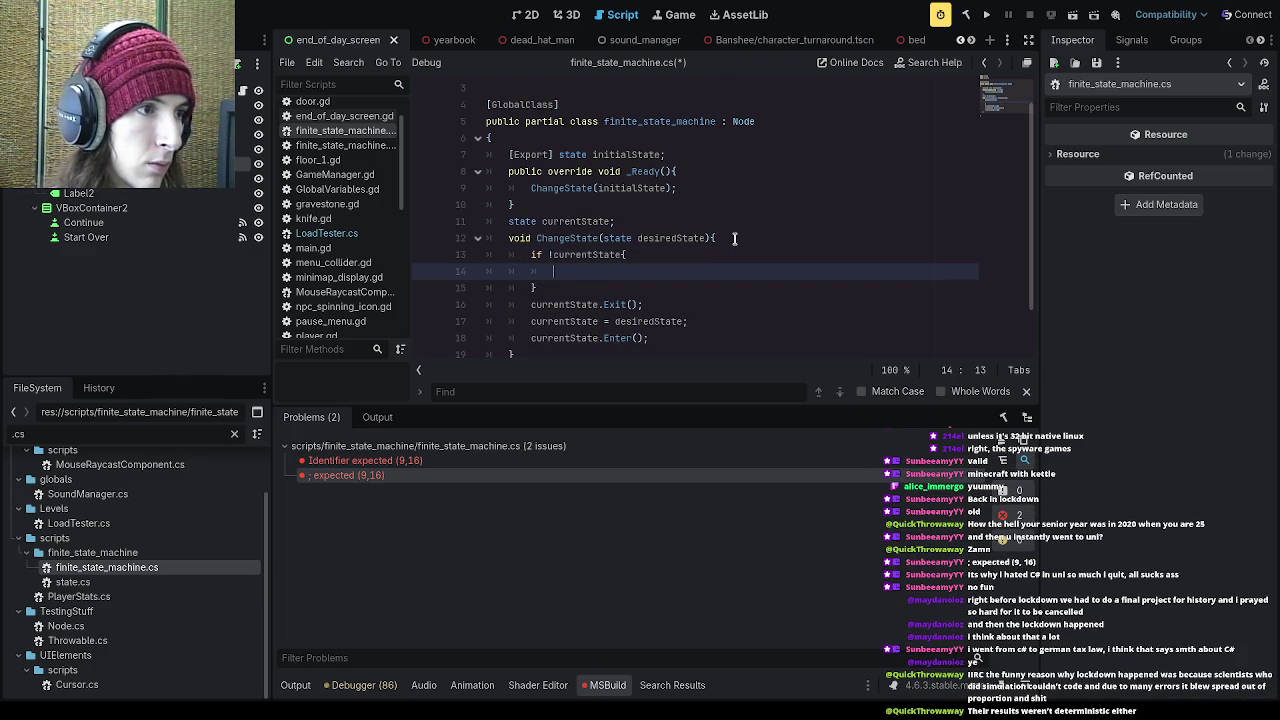
- Select the currentState assignment and Enter call lines below the if block
left_click(690, 321)
left_click_drag(650, 338, 531, 322)
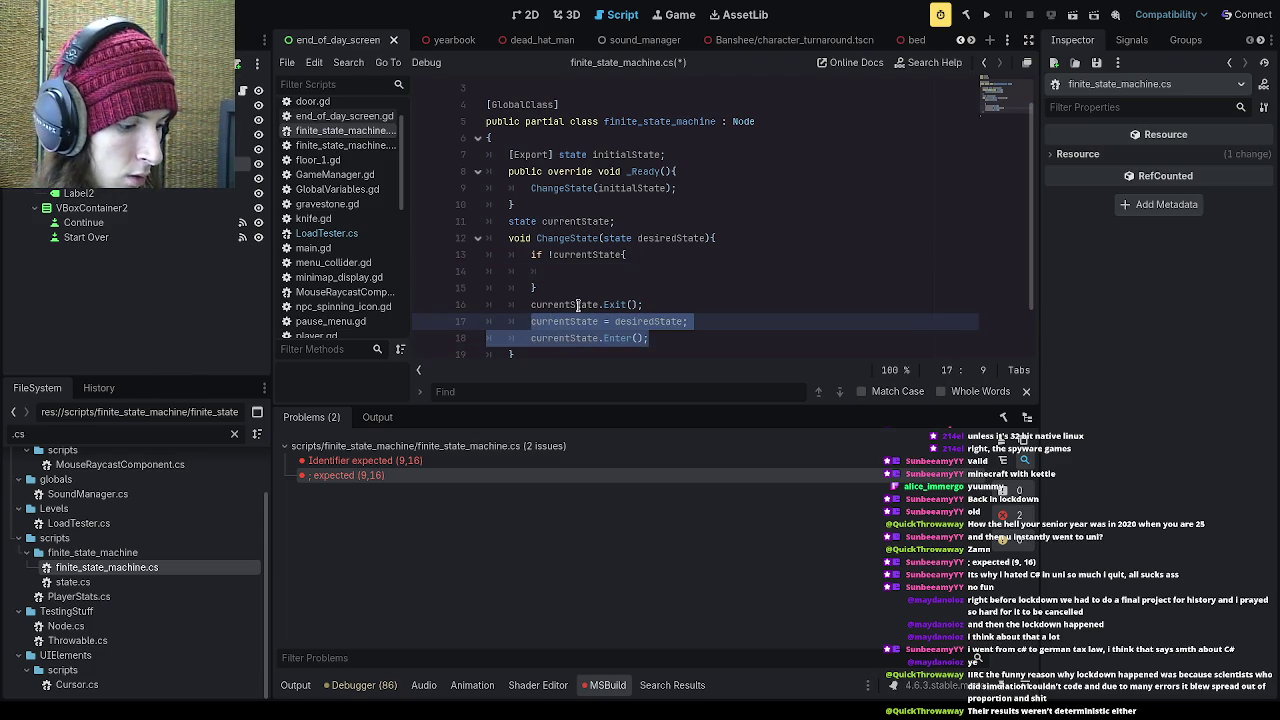
left_click(638, 289)
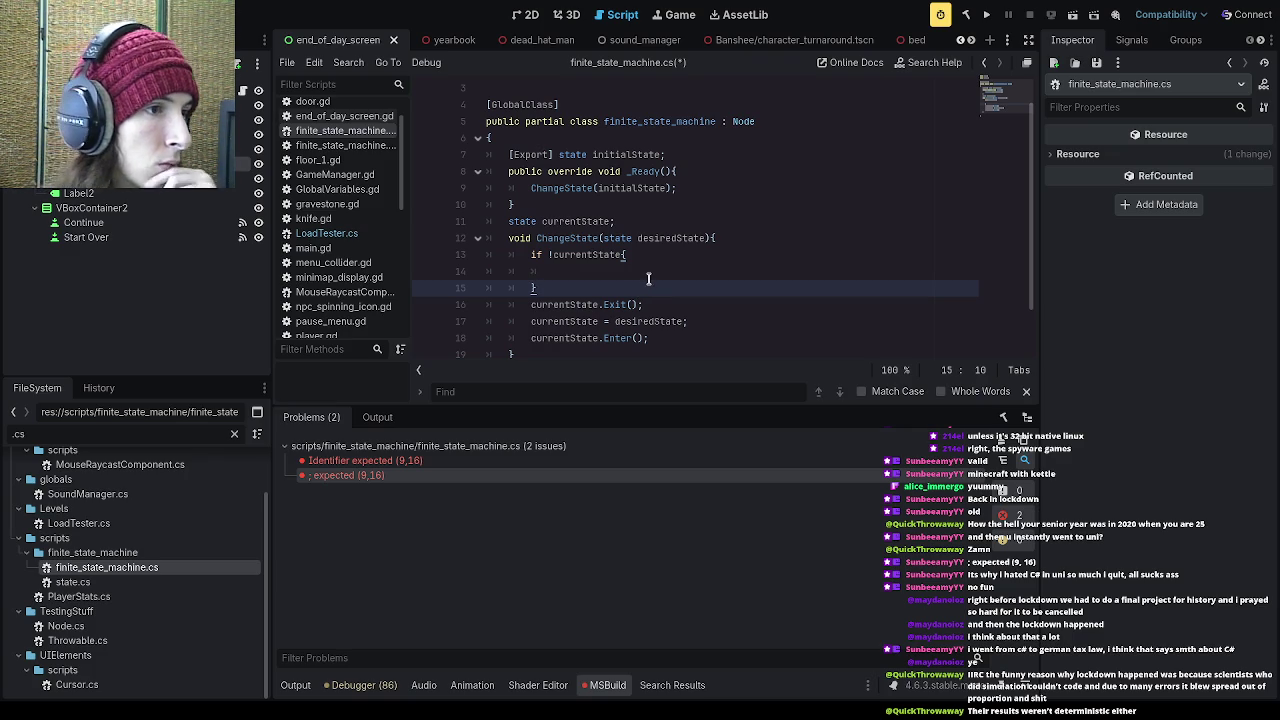
mouse_move(650, 338)
left_mouse_down()
mouse_move(531, 326)
mouse_move(549, 321)
left_mouse_up()
- Copy the assignment and Enter lines into the if block and indent them one level
key("ctrl+c")
left_click(580, 273)
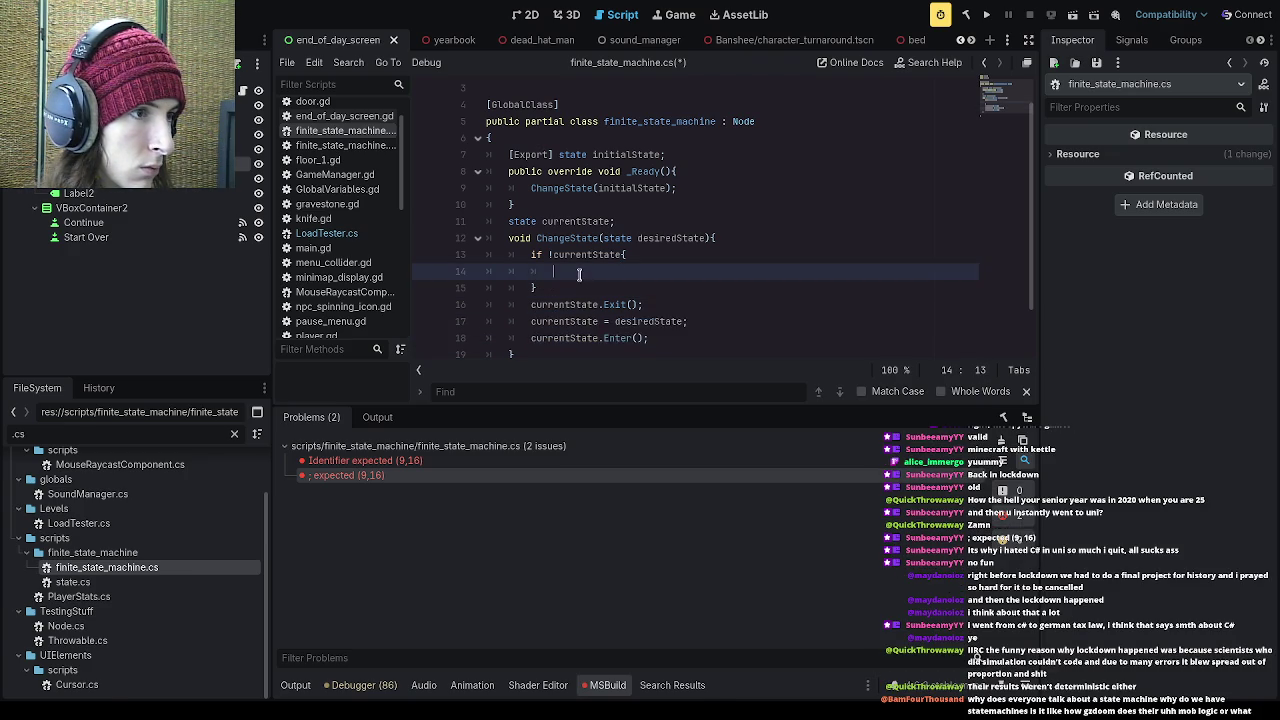
key("ctrl+v")
left_click(553, 272)
key("BackSpace")
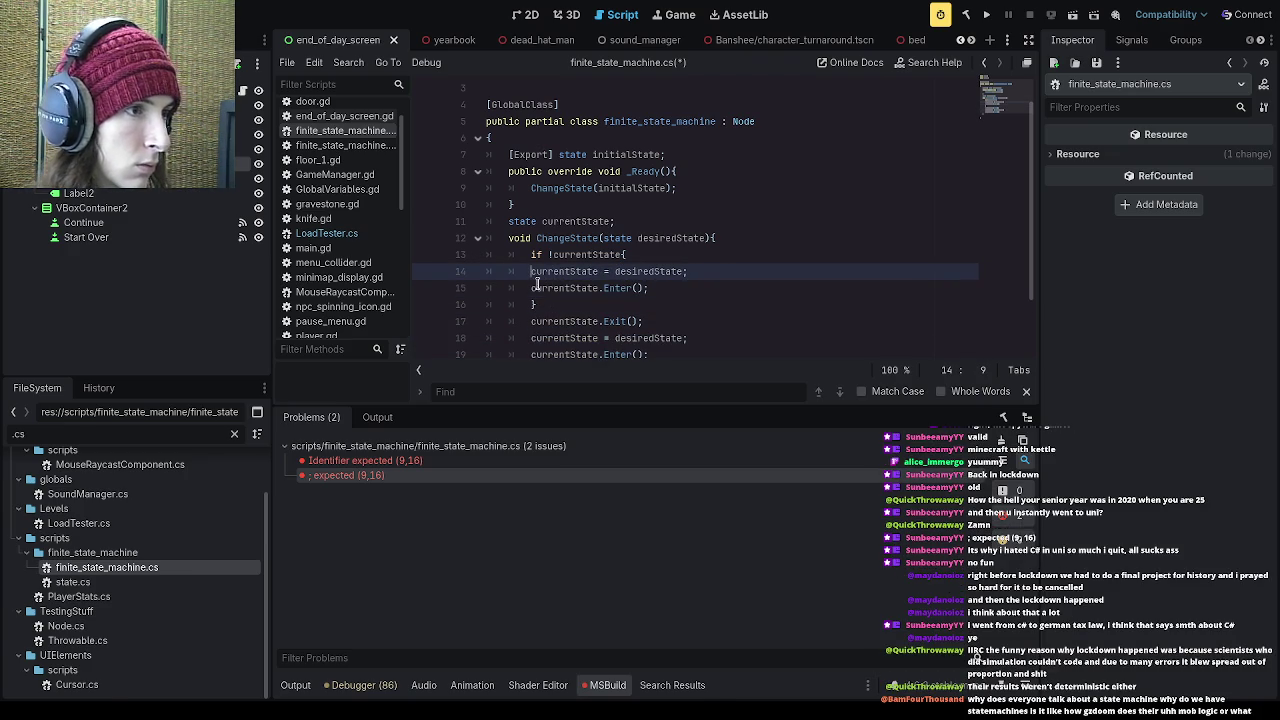
left_click_drag(525, 271, 666, 289)
key("Tab")
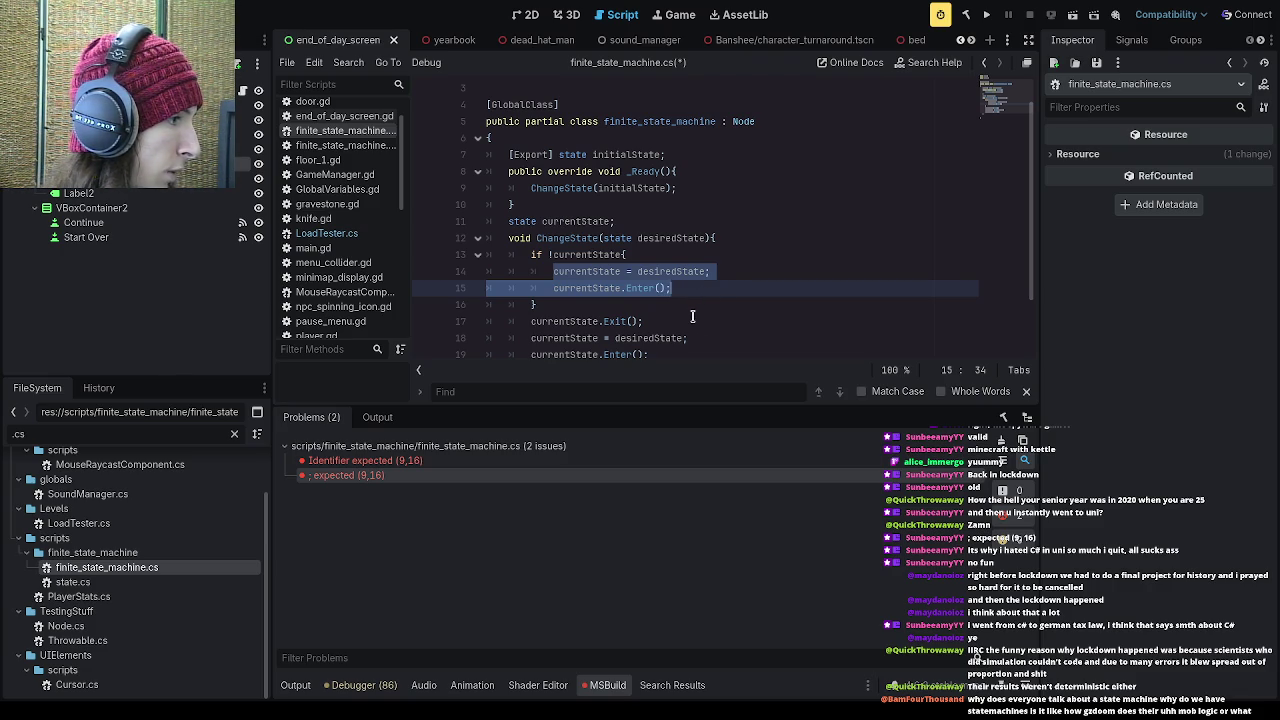
- Tidy the blank lines around the end of the if block
left_click(692, 317)
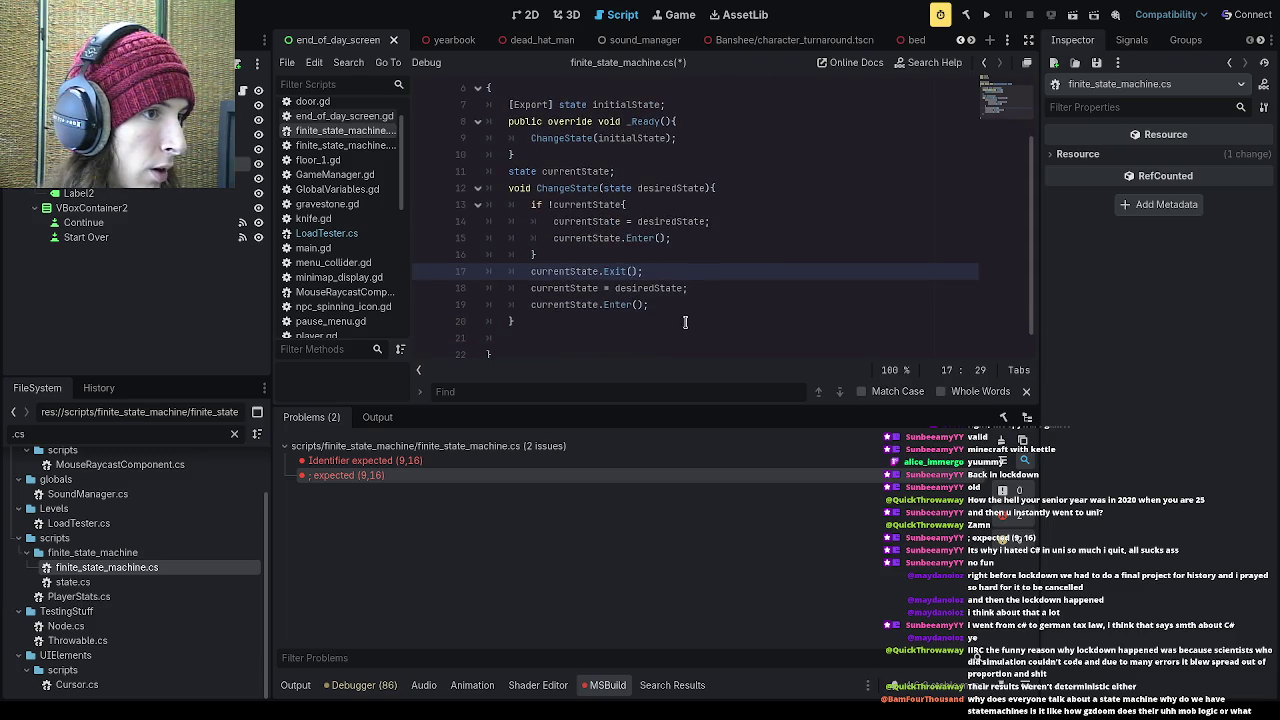
scroll(661, 327, "down", 1)
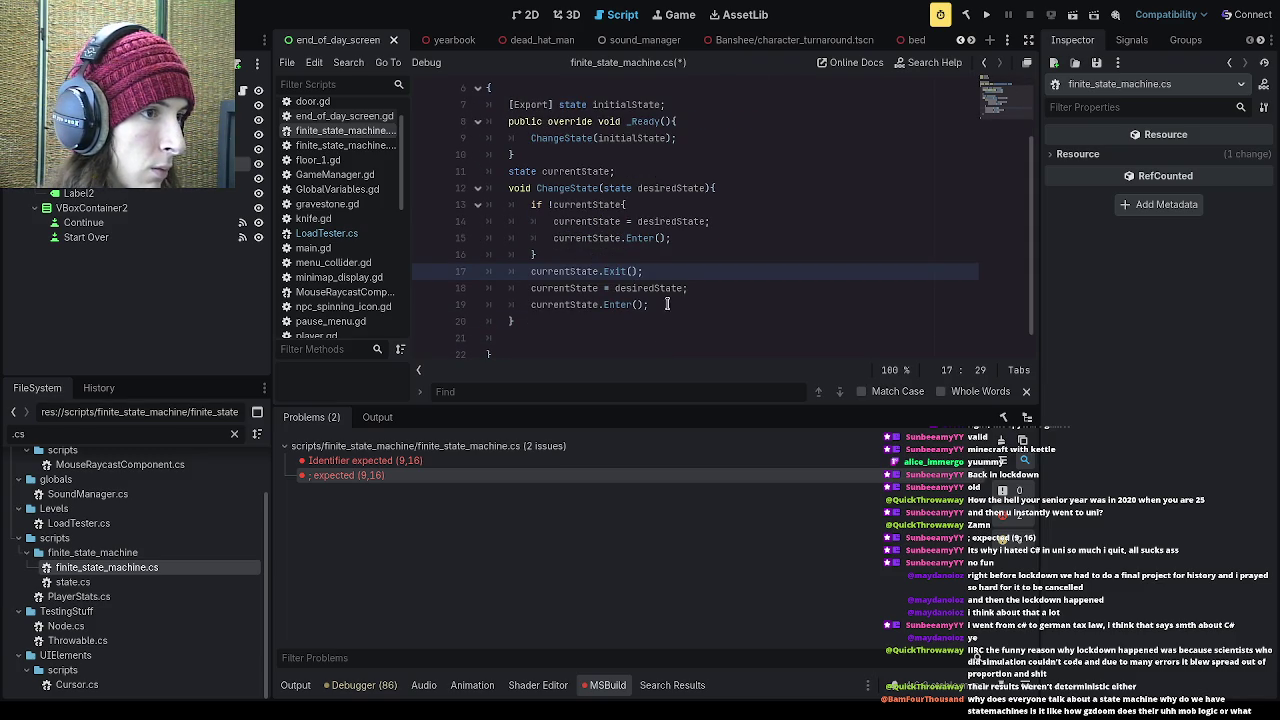
key("Down")
key("Down")
key("Down")
key("Up")
key("Up")
key("Up")
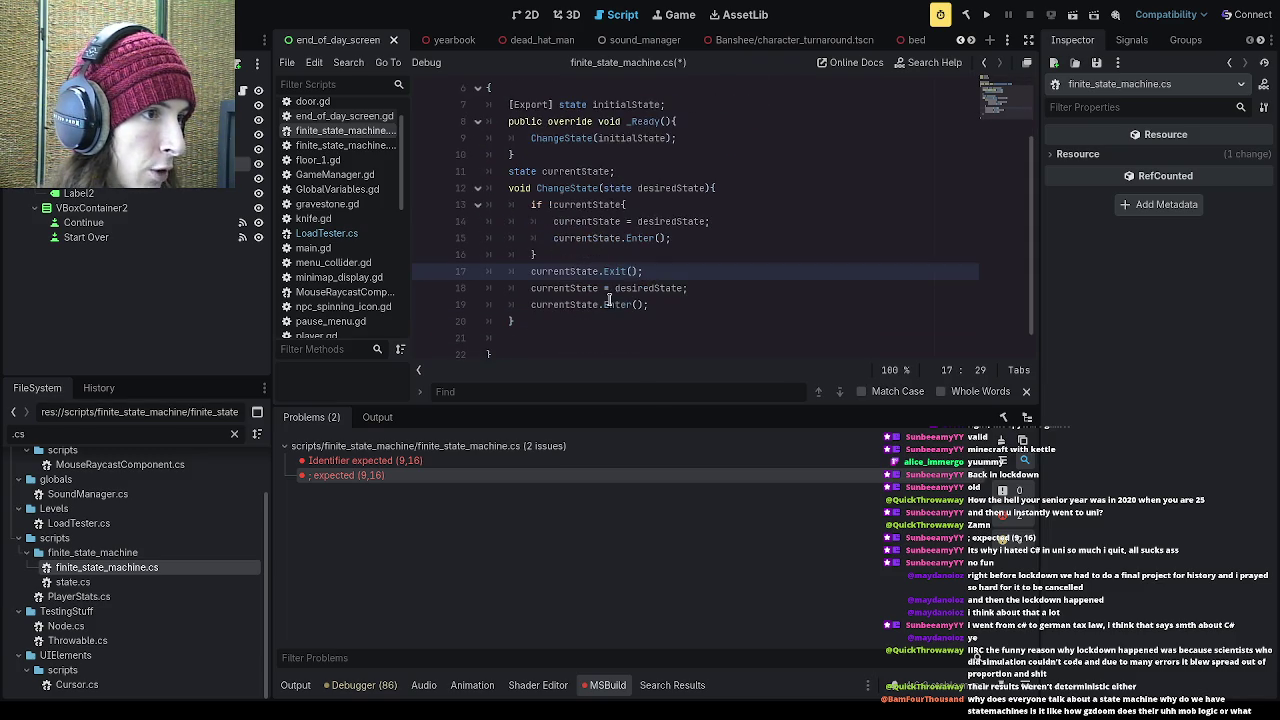
key("Up")
key("Return")
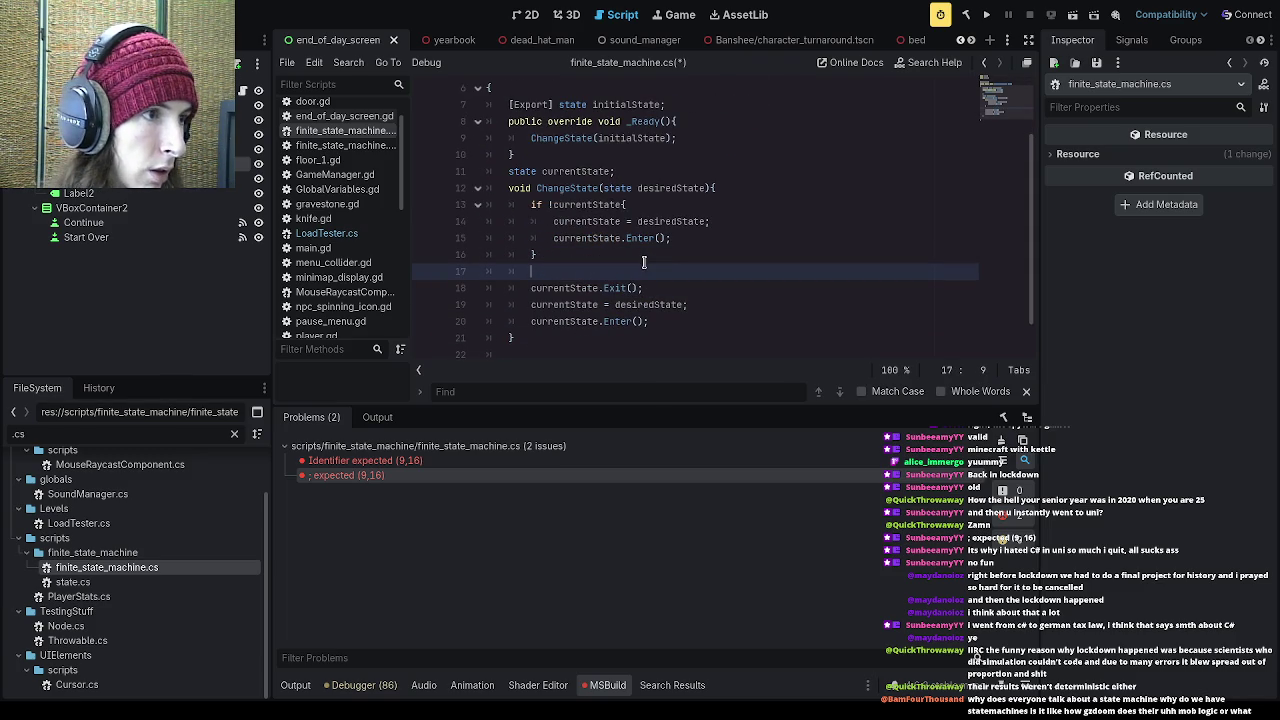
key("BackSpace")
key("BackSpace")
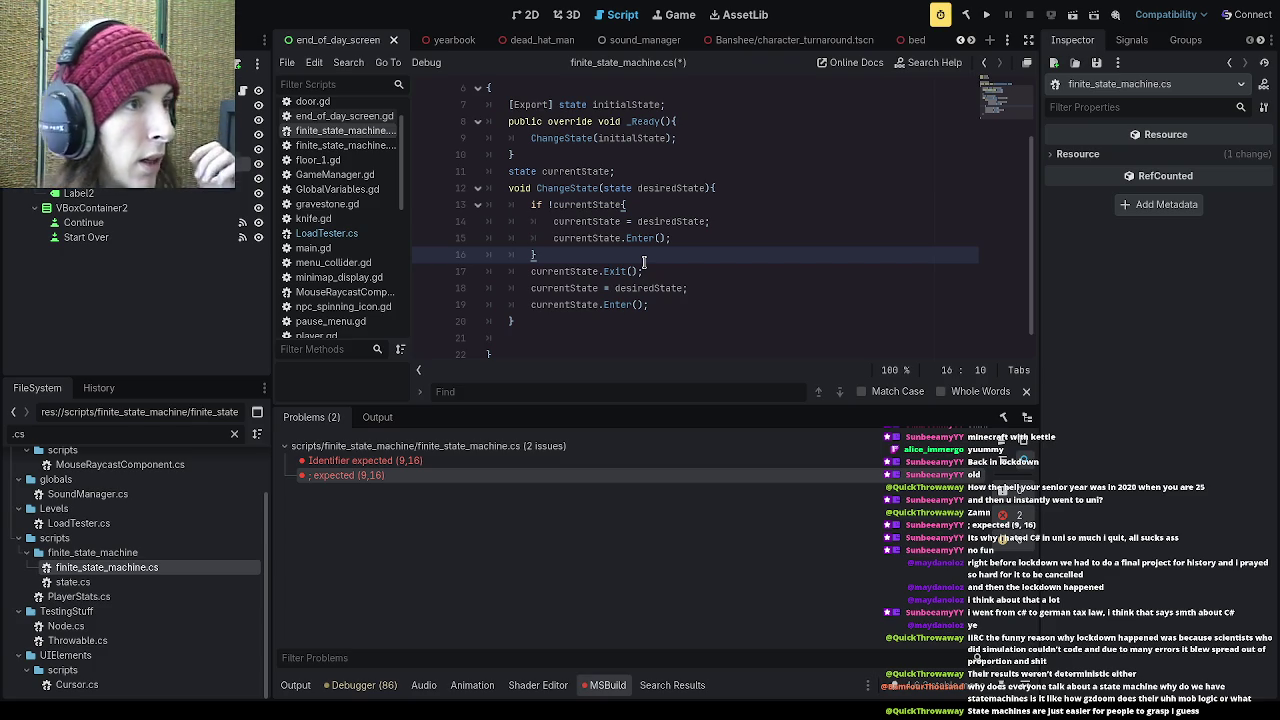
scroll(644, 262, "up", 1)
scroll(640, 266, "down", 1)
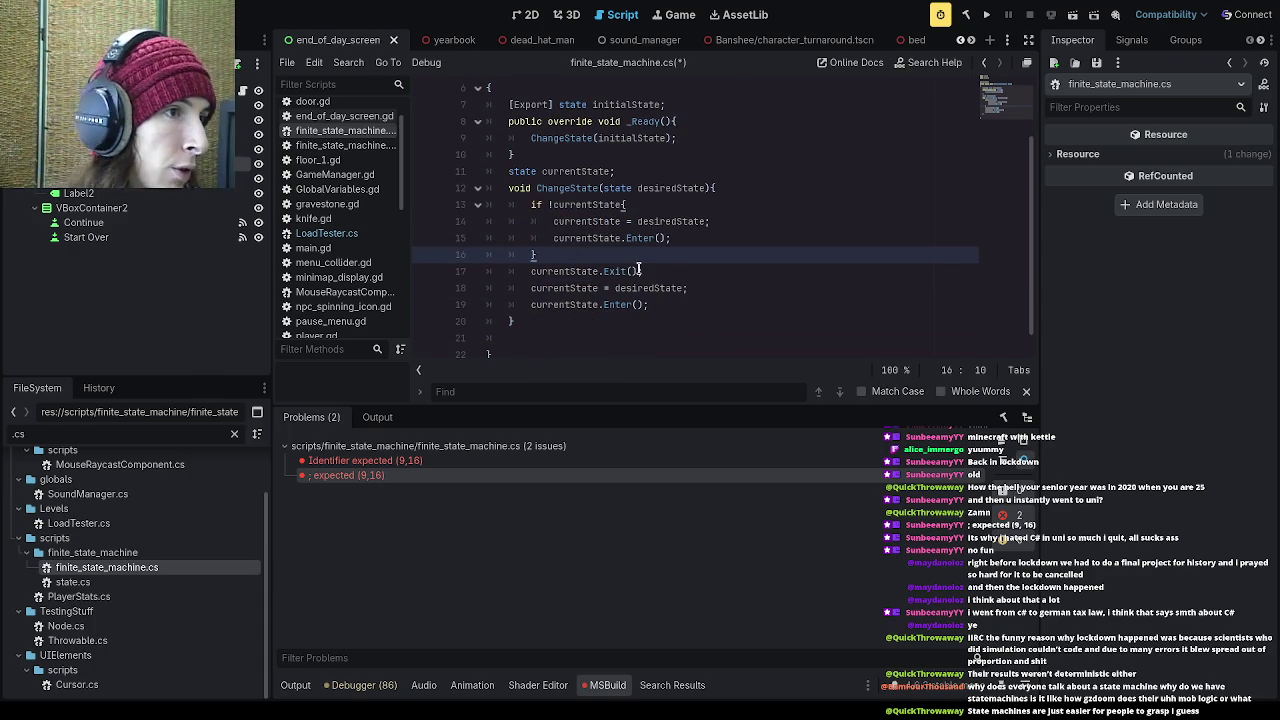
scroll(640, 268, "down", 1)
scroll(644, 262, "up", 1)
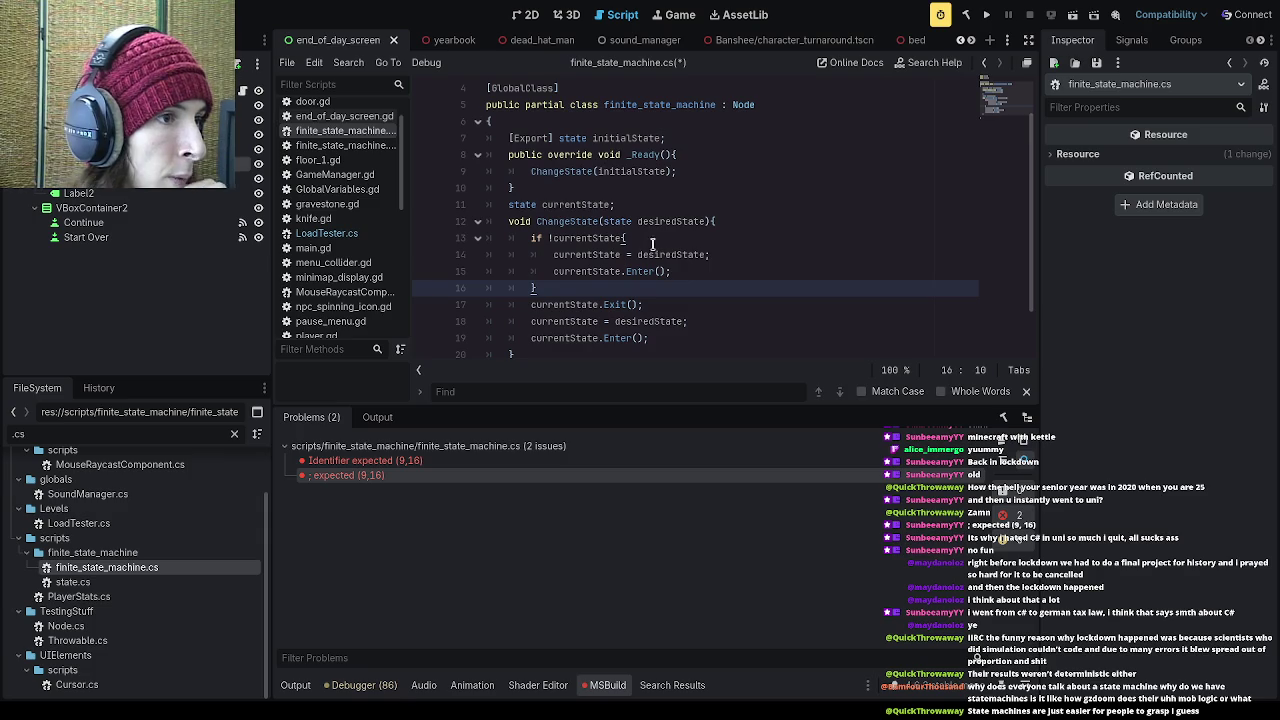
left_click(650, 302)
scroll(651, 300, "down", 1)
scroll(651, 300, "up", 1)
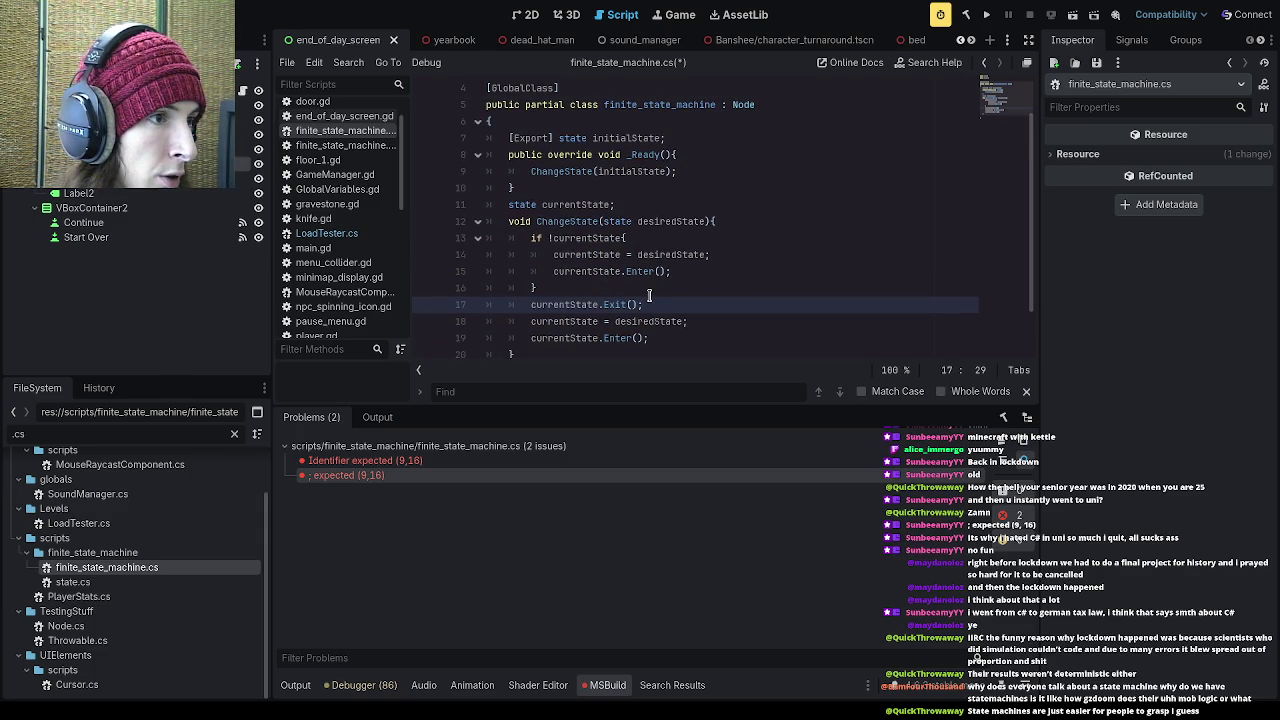
scroll(650, 296, "down", 1)
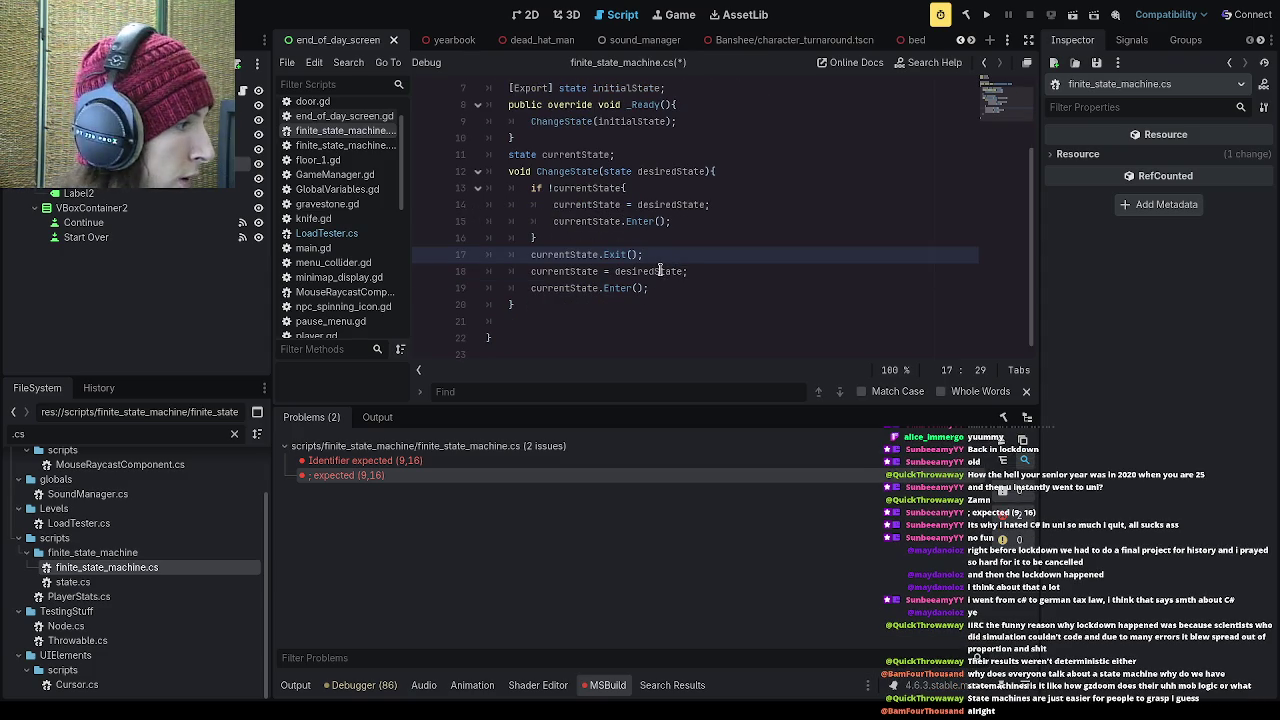
scroll(656, 266, "up", 1)
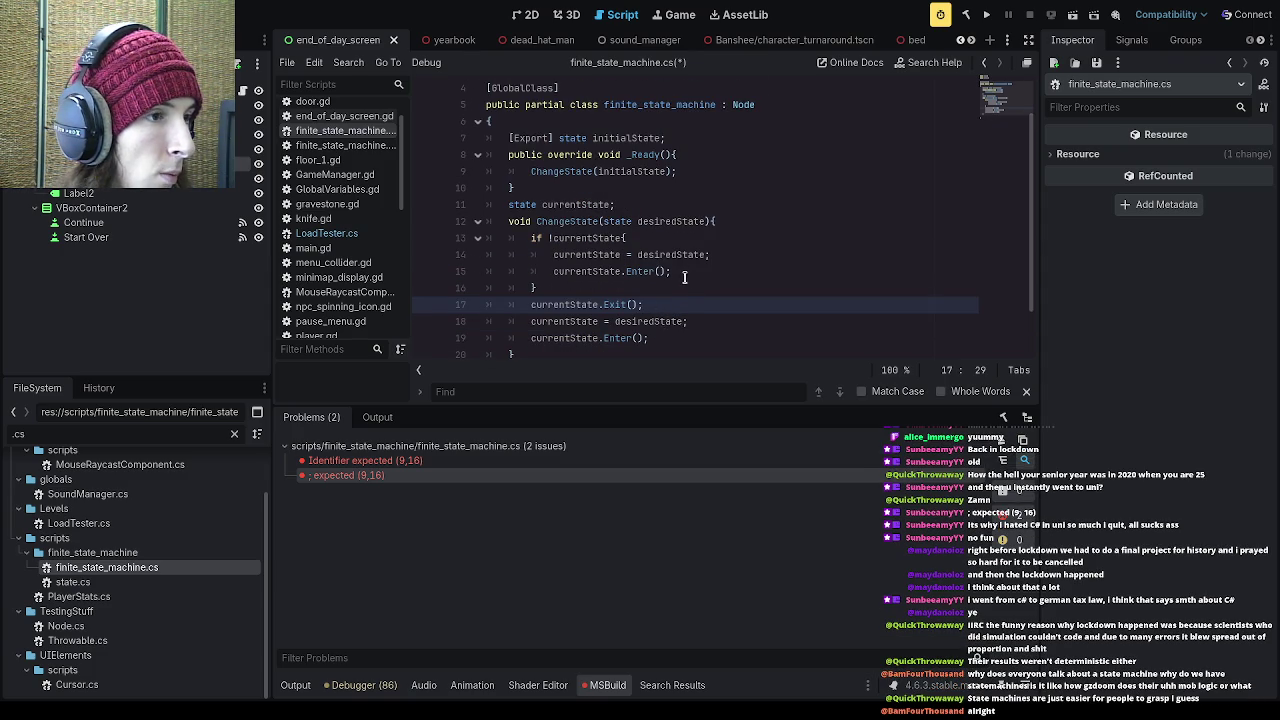
scroll(688, 268, "down", 1)
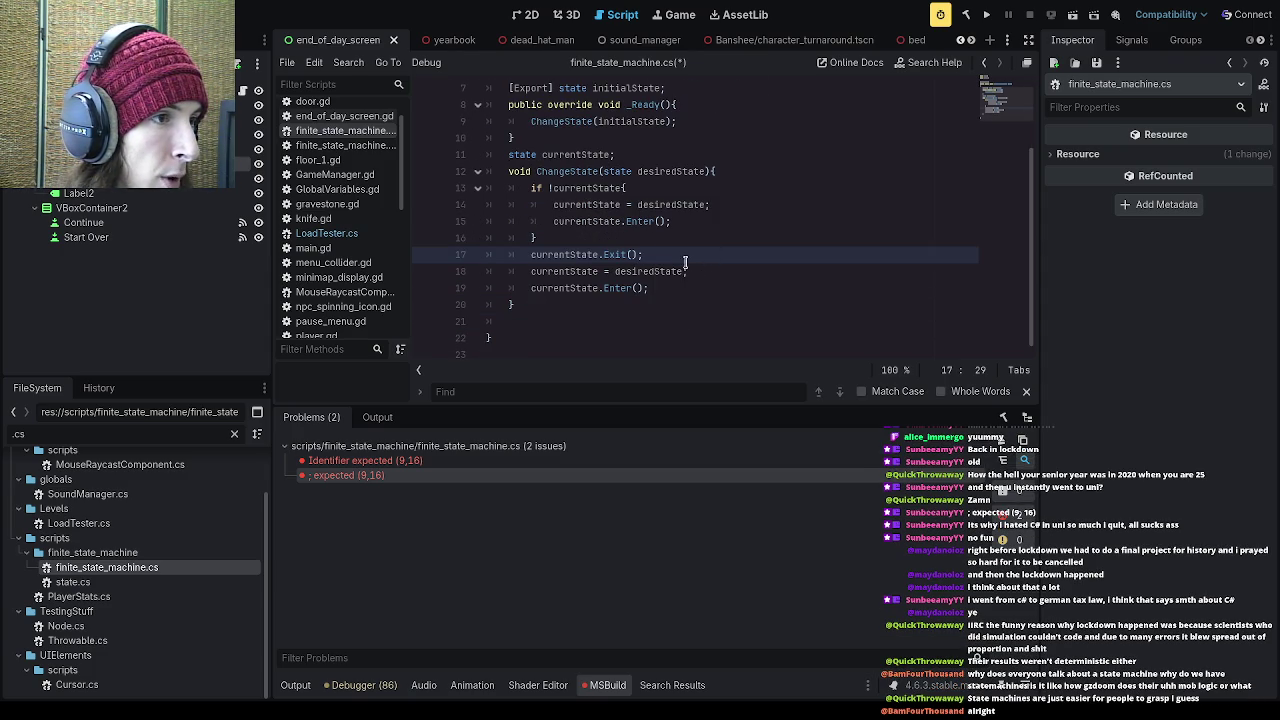
scroll(681, 260, "up", 1)
scroll(690, 265, "down", 1)
left_click(606, 241)
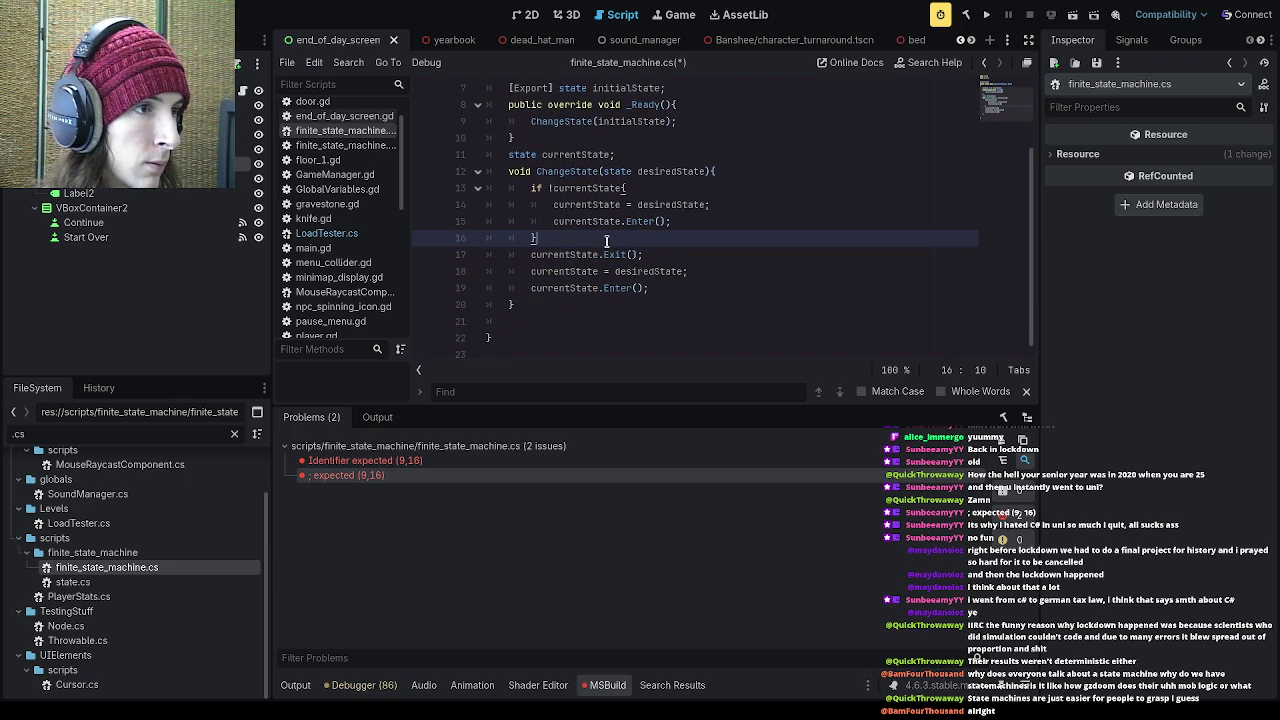
- Wrap the Exit, reassign and Enter calls in an indented else { } block
key("Return")
type("else{")
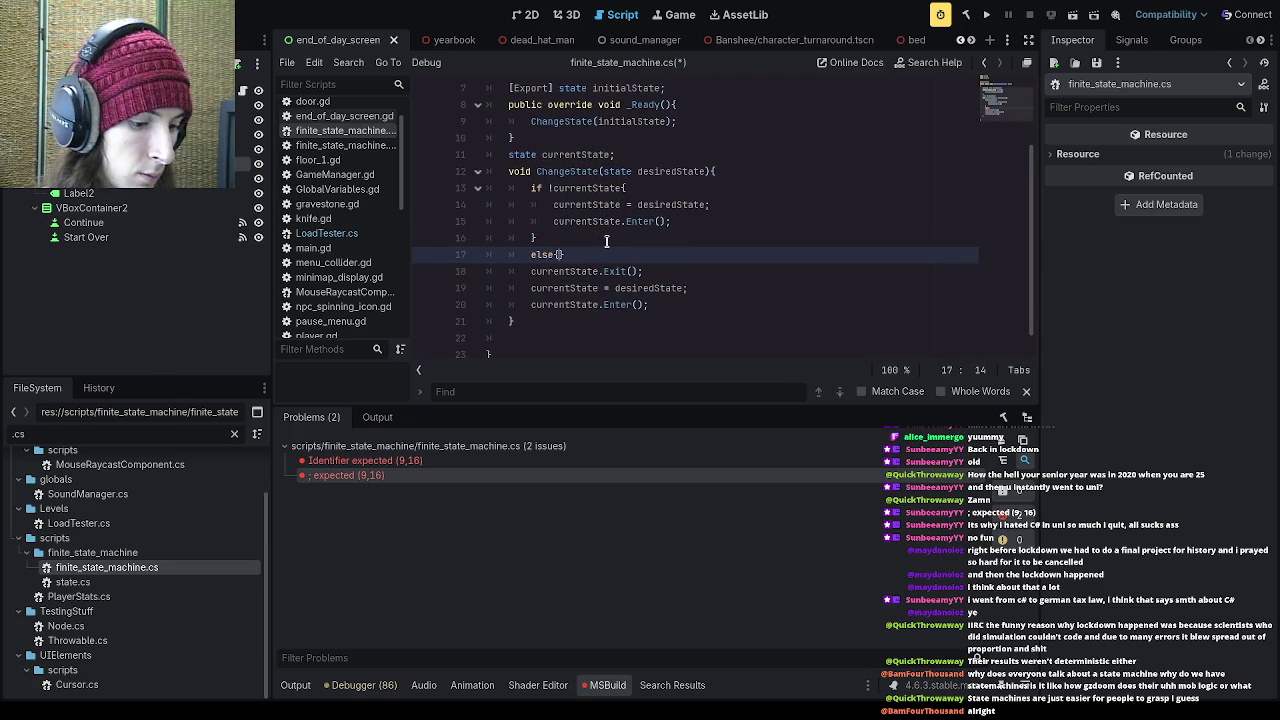
key("Delete")
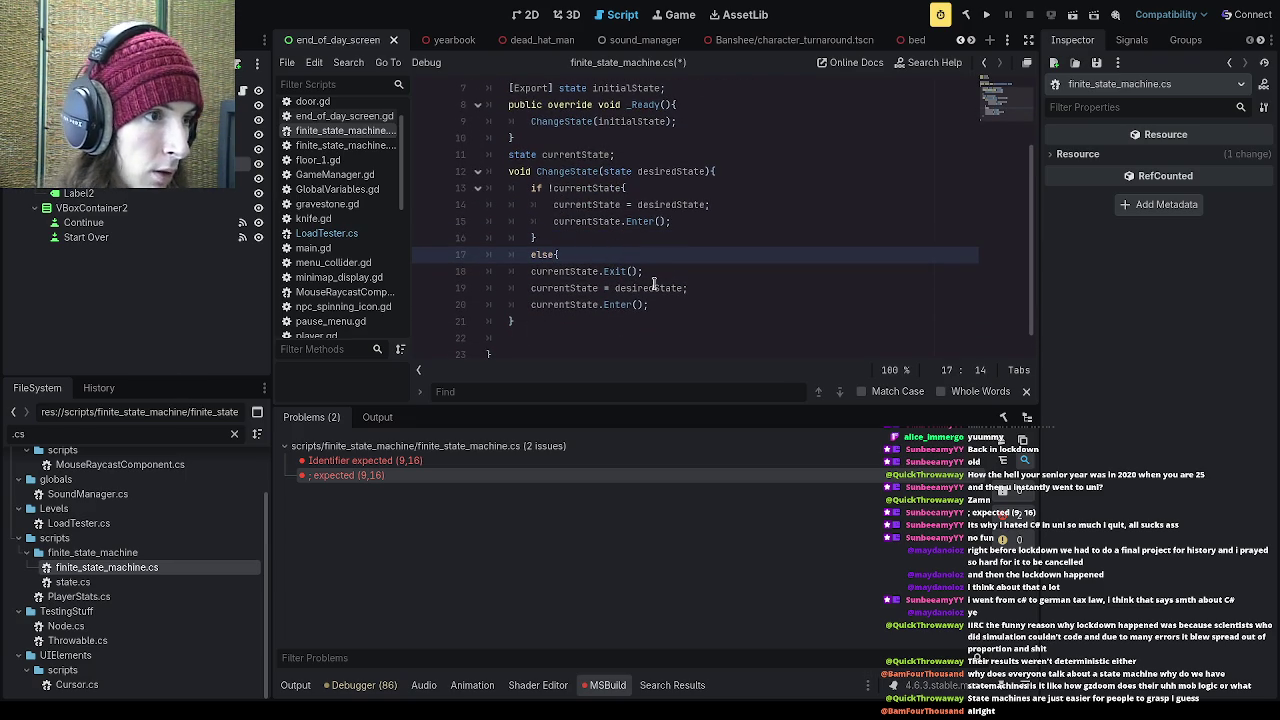
left_click(652, 304)
key("Return")
type("}")
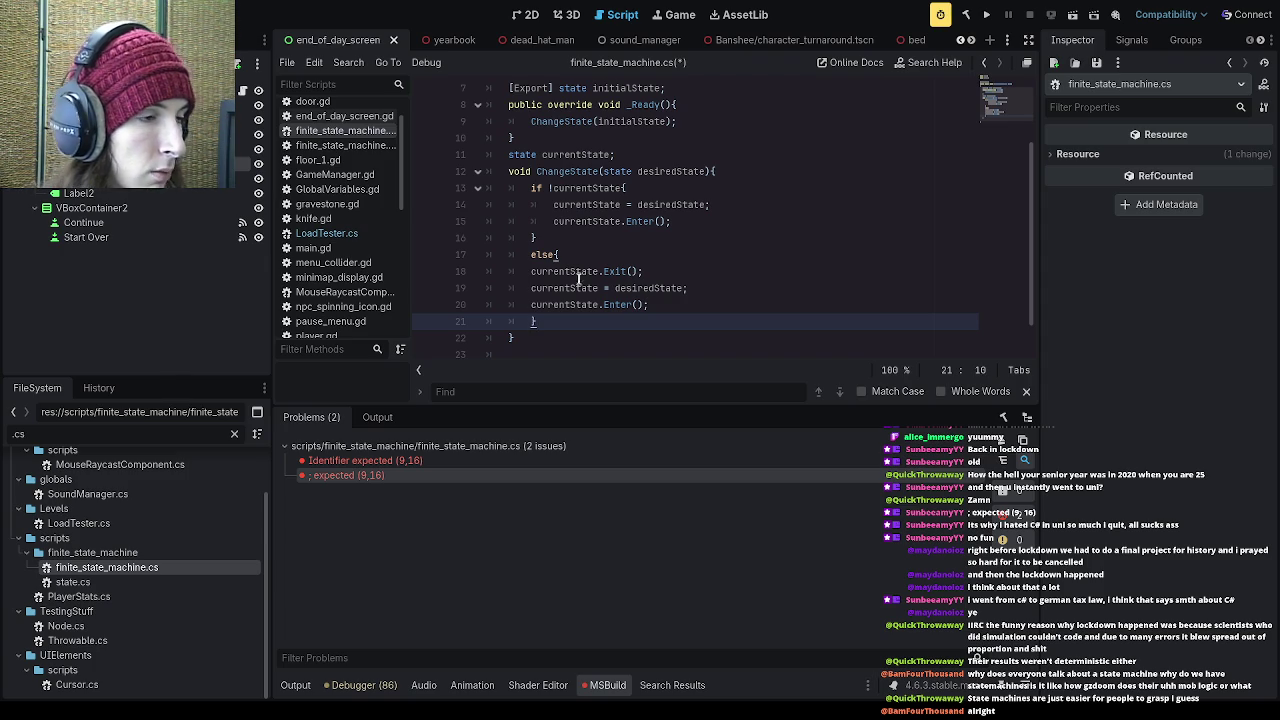
left_click_drag(530, 271, 706, 300)
key("Tab")
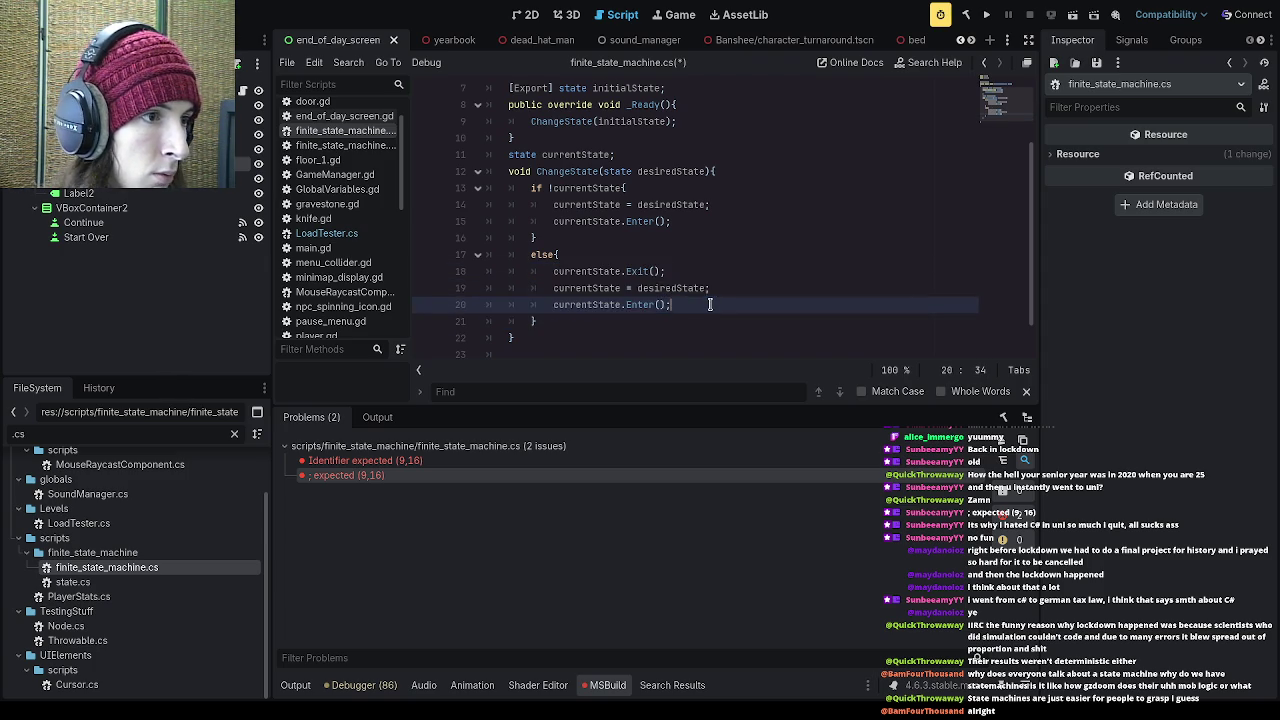
left_click(667, 315)
- Verify the if and else blocks' braces match, then save finite_state_machine.cs
left_click(588, 256)
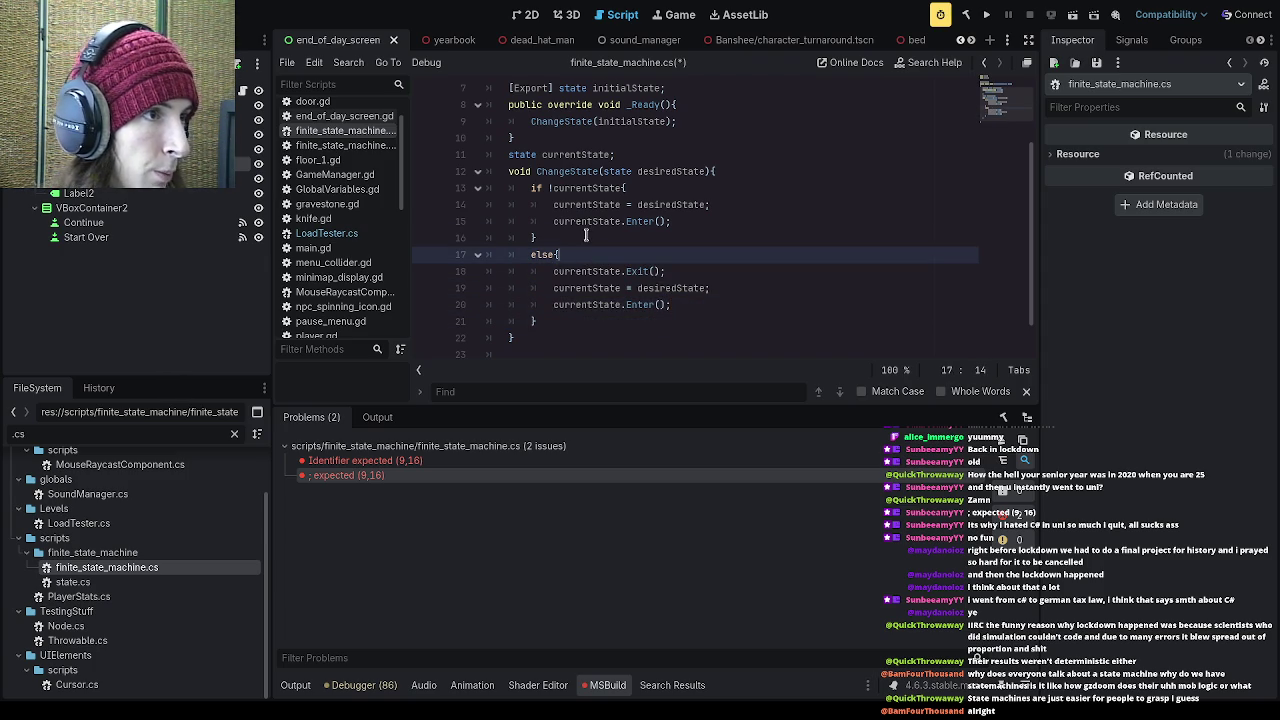
left_click(586, 237)
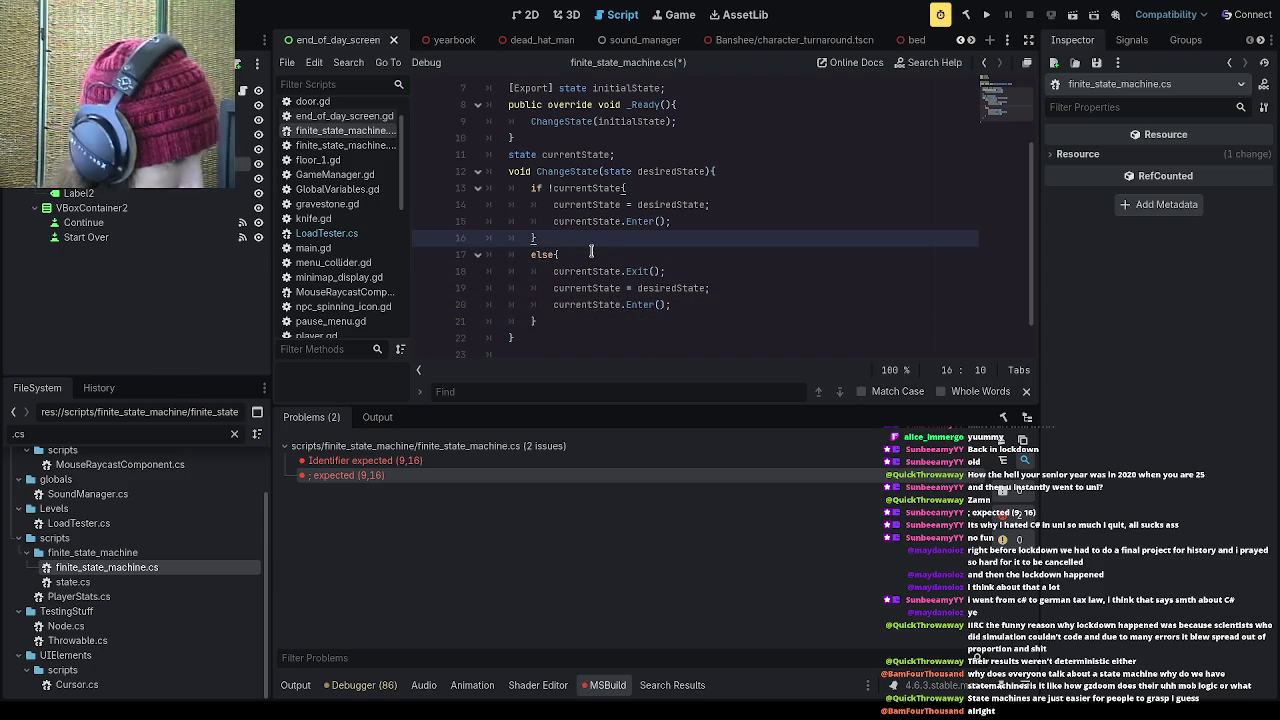
left_click(591, 253)
left_click(618, 242)
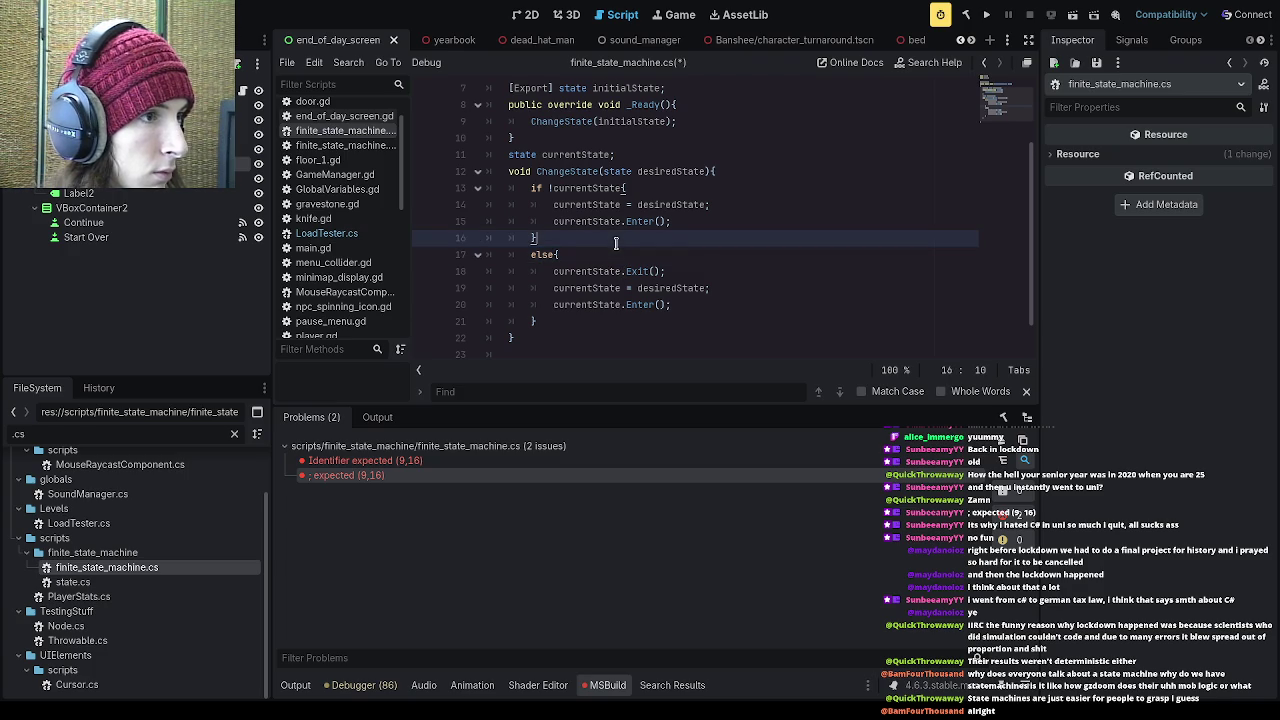
left_click(579, 320)
left_click(532, 321)
left_click(589, 321)
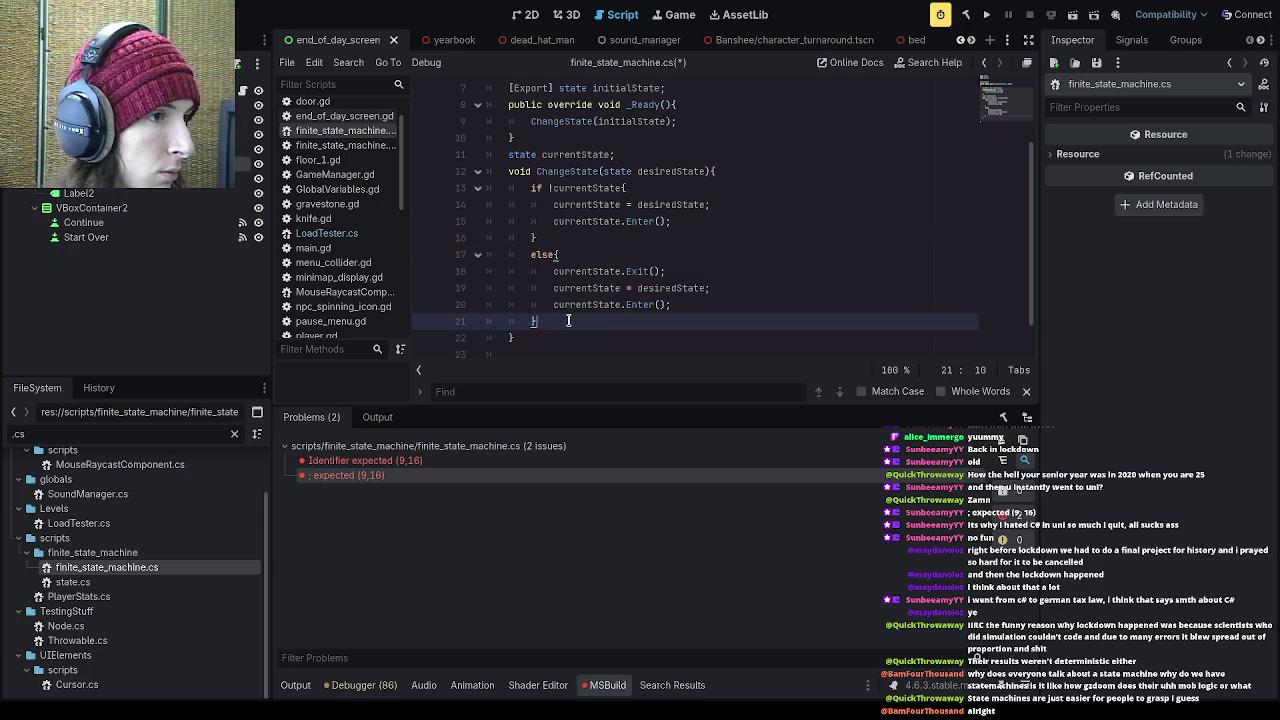
left_click(586, 255)
left_click(550, 316)
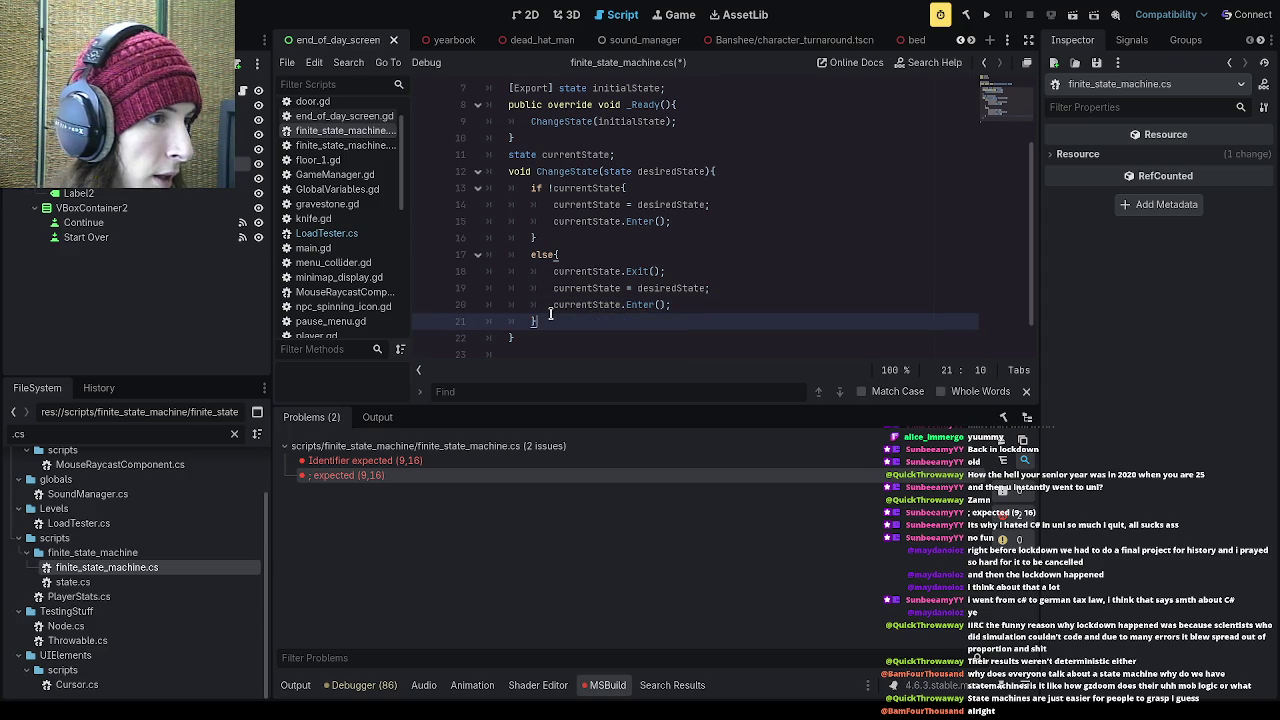
left_click(574, 257)
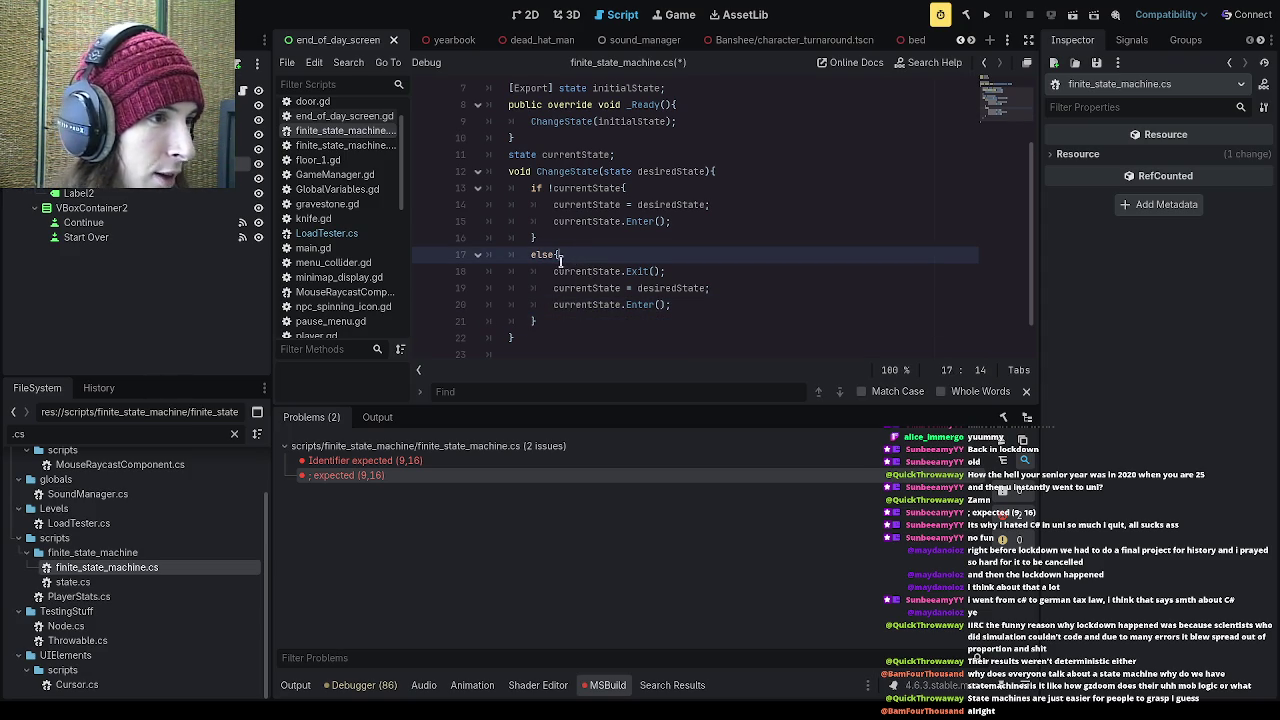
left_click(533, 321)
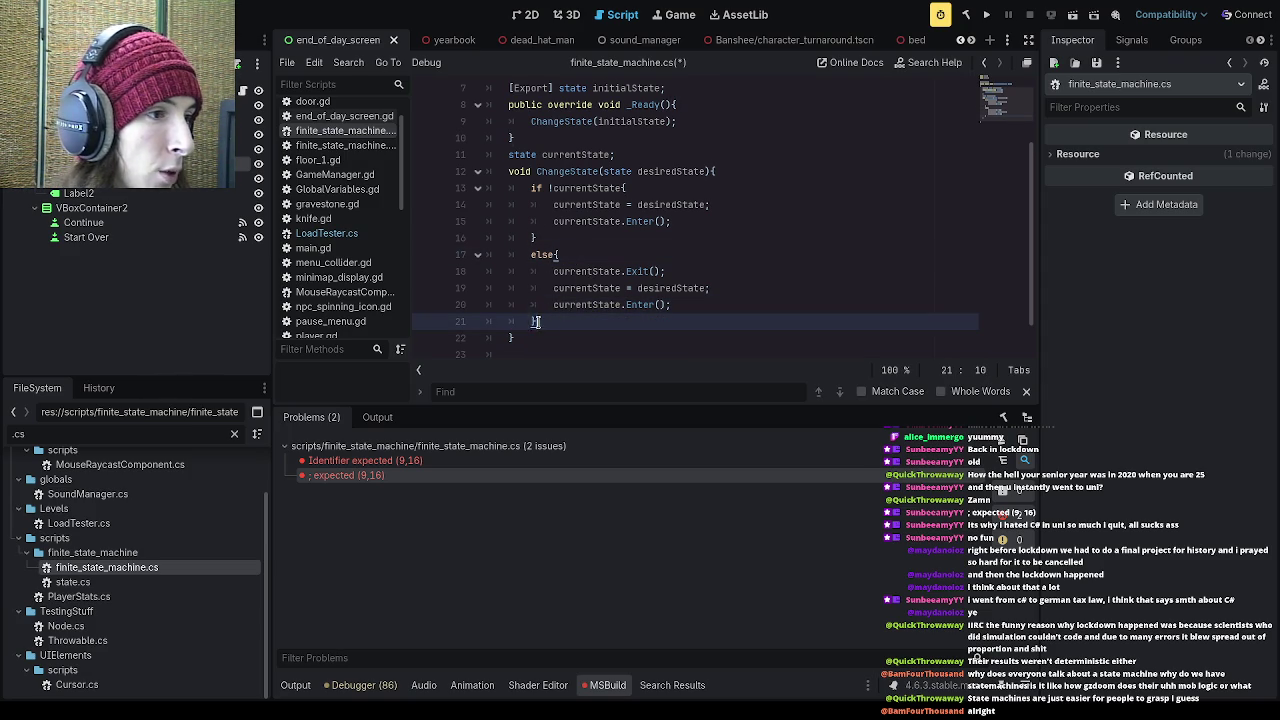
left_click(557, 255)
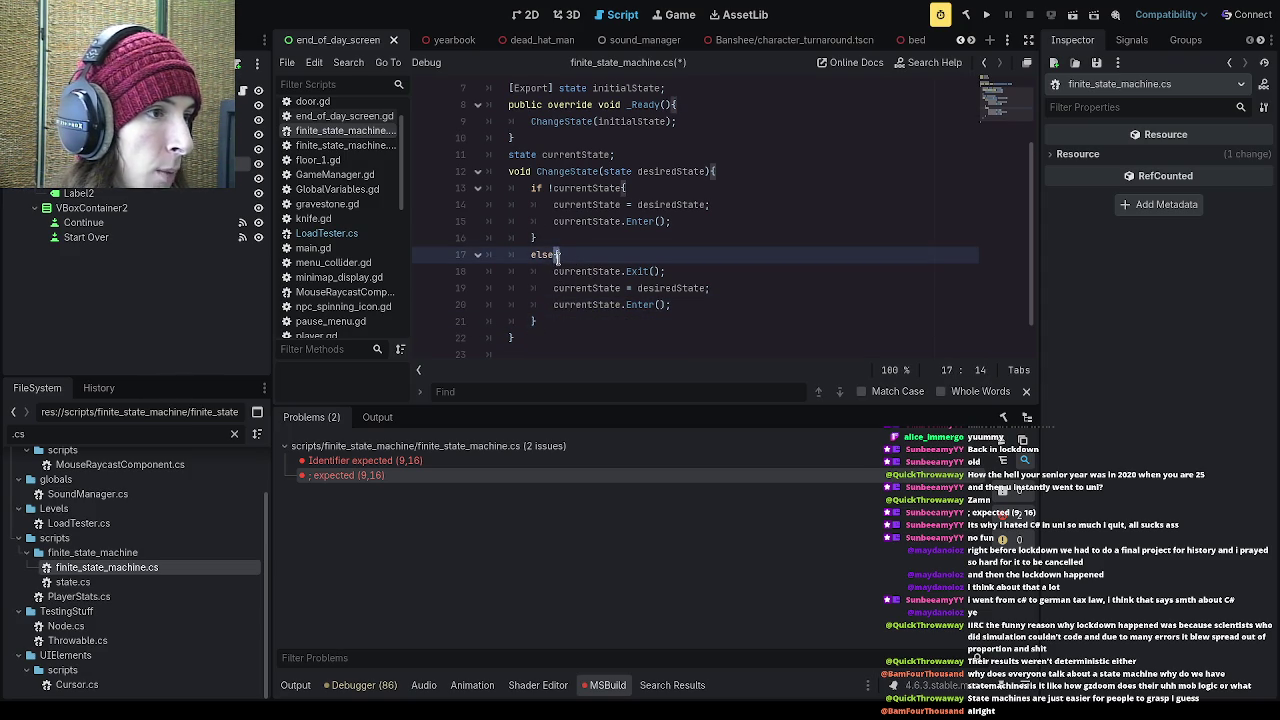
left_click(532, 320)
left_click(545, 321)
left_click(532, 321)
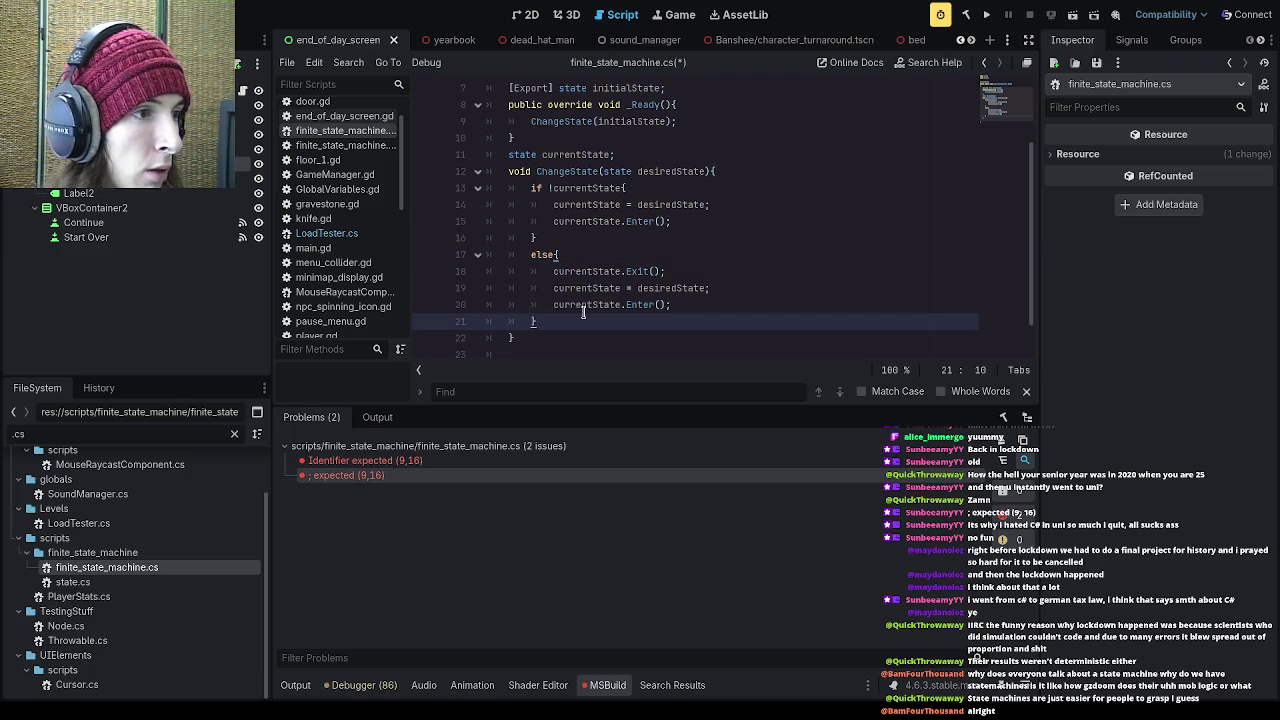
left_click(557, 255)
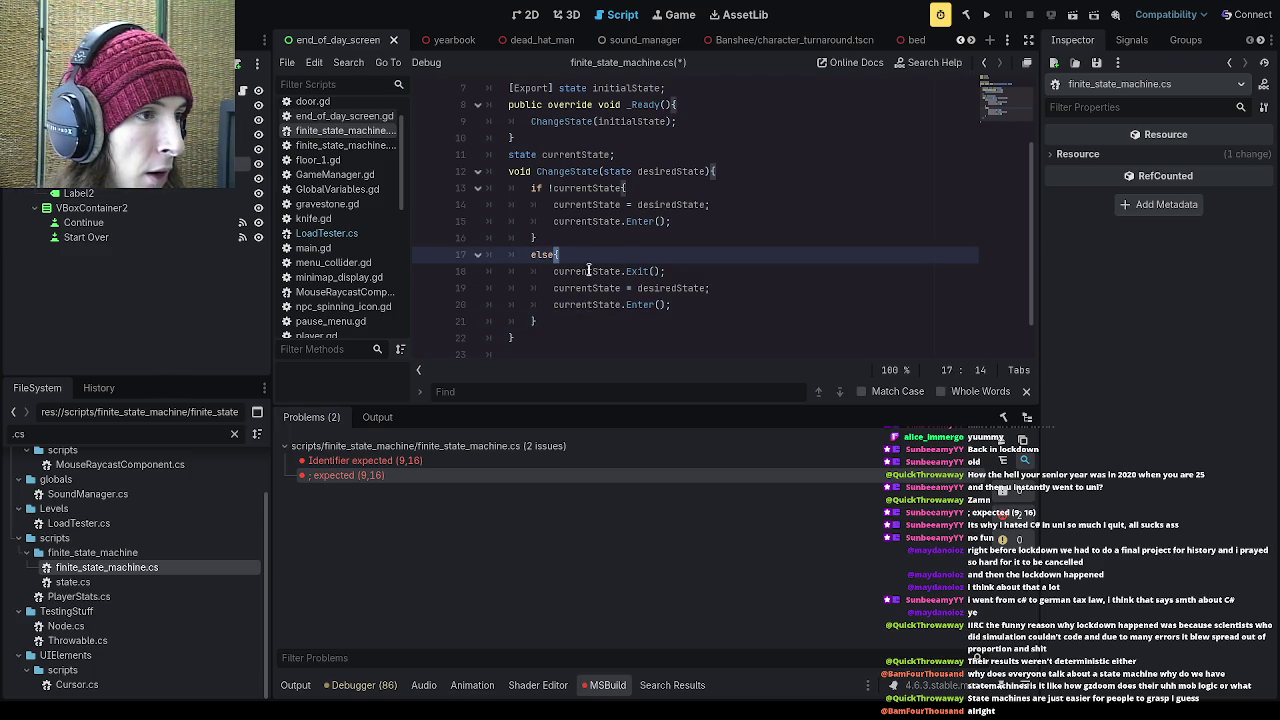
left_click(590, 240)
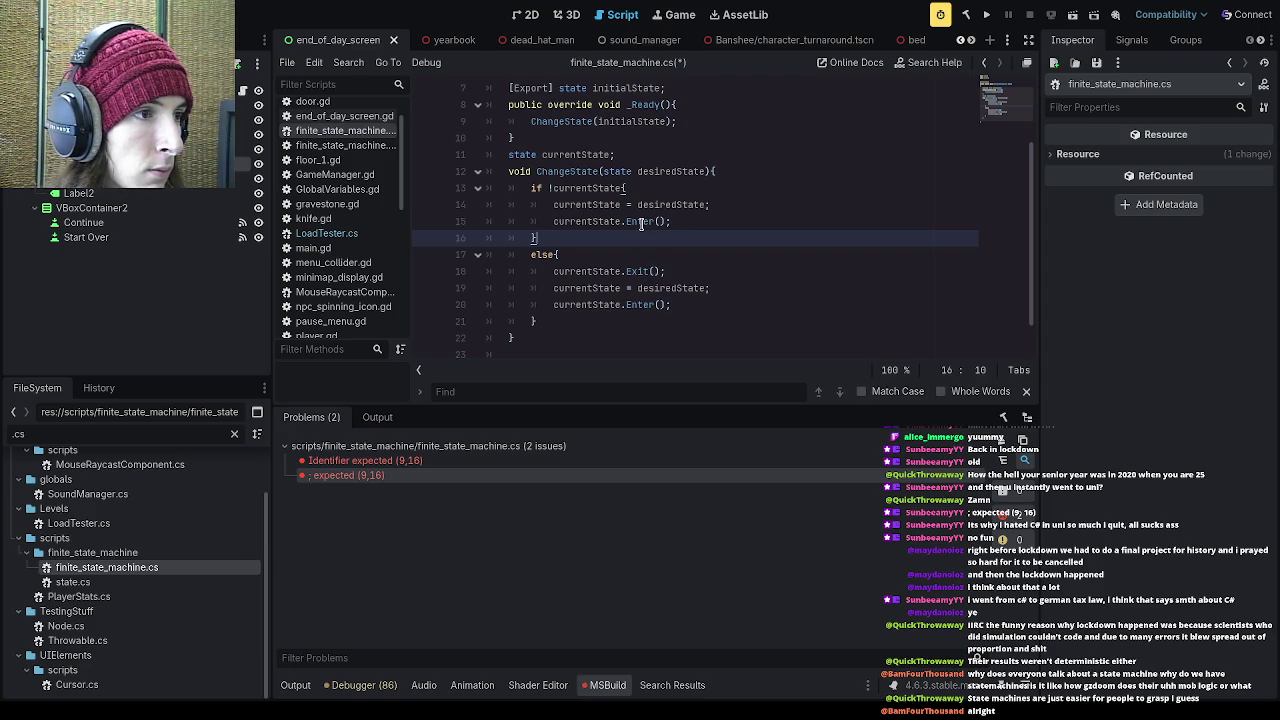
key("ctrl+s")
- Build the project and go to the '(' expected error on line 13
scroll(650, 236, "up", 2)
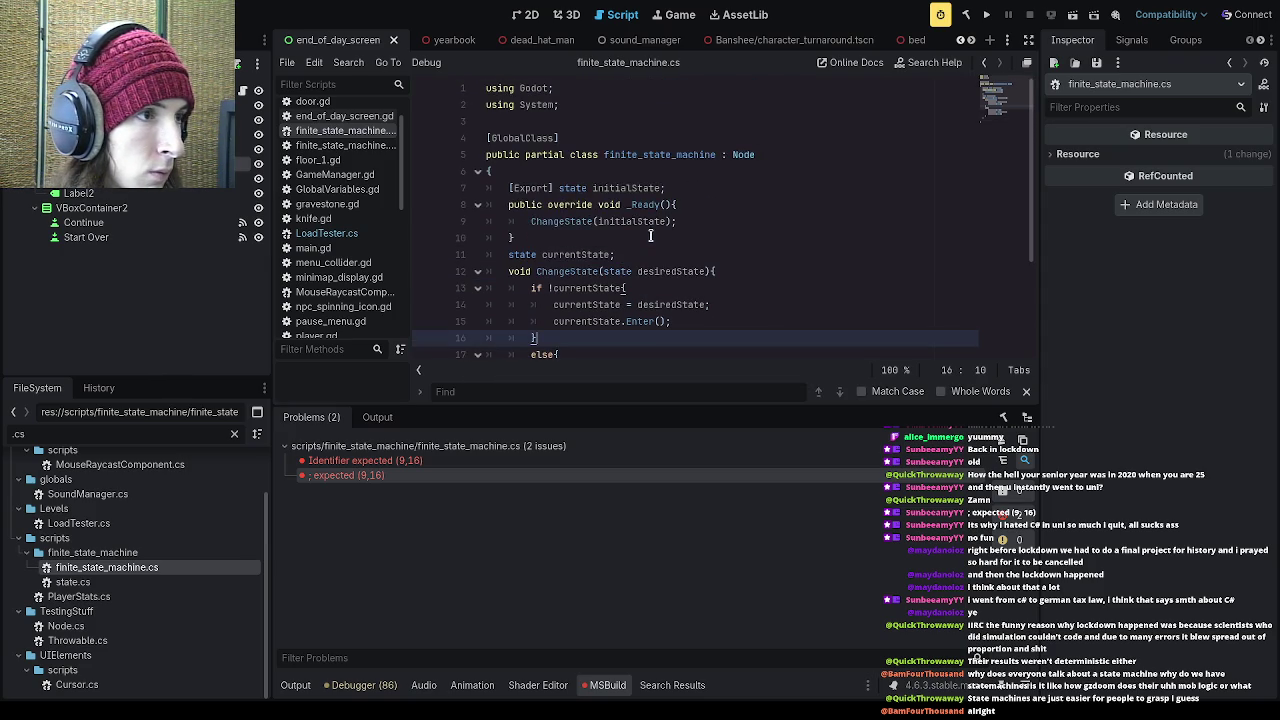
left_click(969, 18)
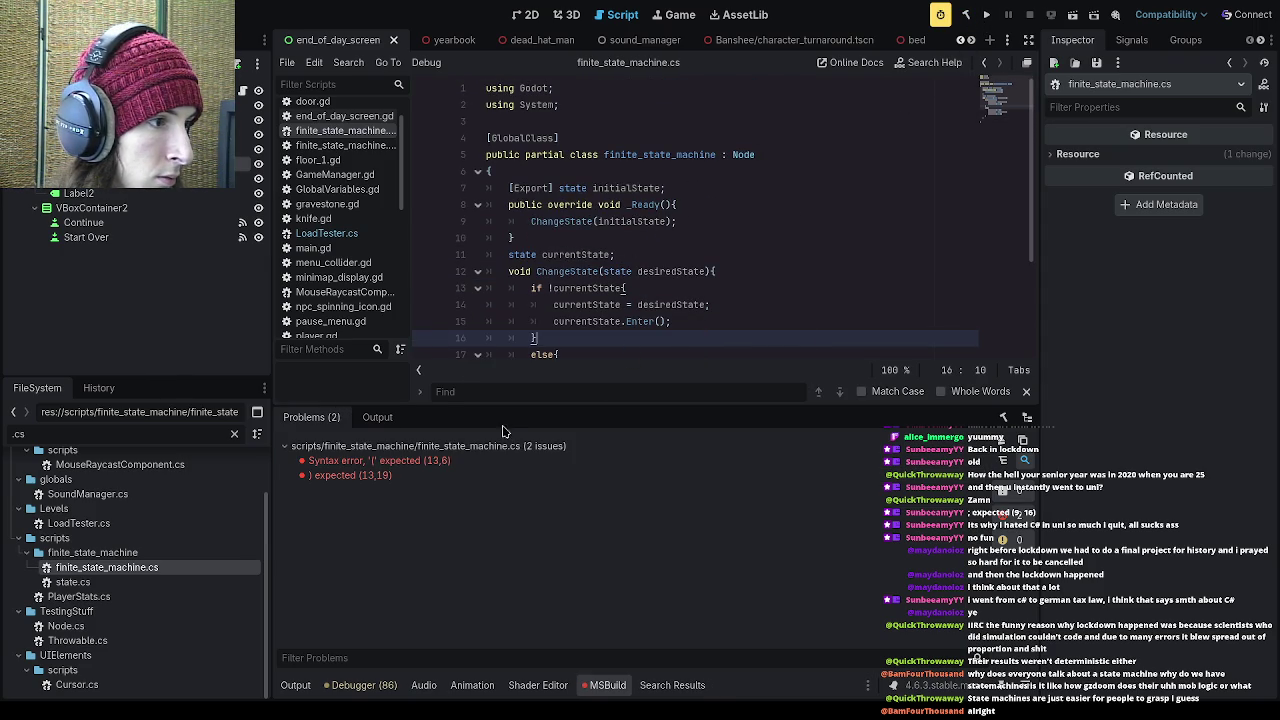
left_click(380, 460)
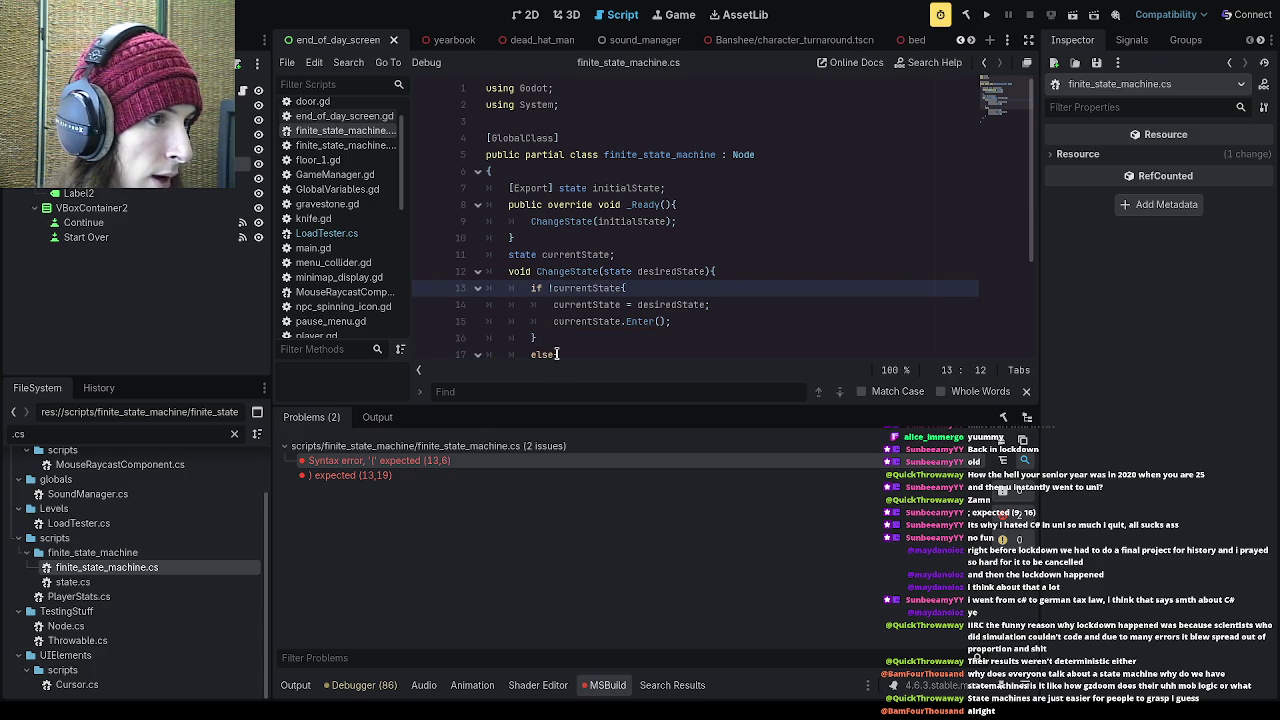
- Put parentheses around the condition so it reads (!currentState), and save
type("(")
left_click(561, 288)
key("BackSpace")
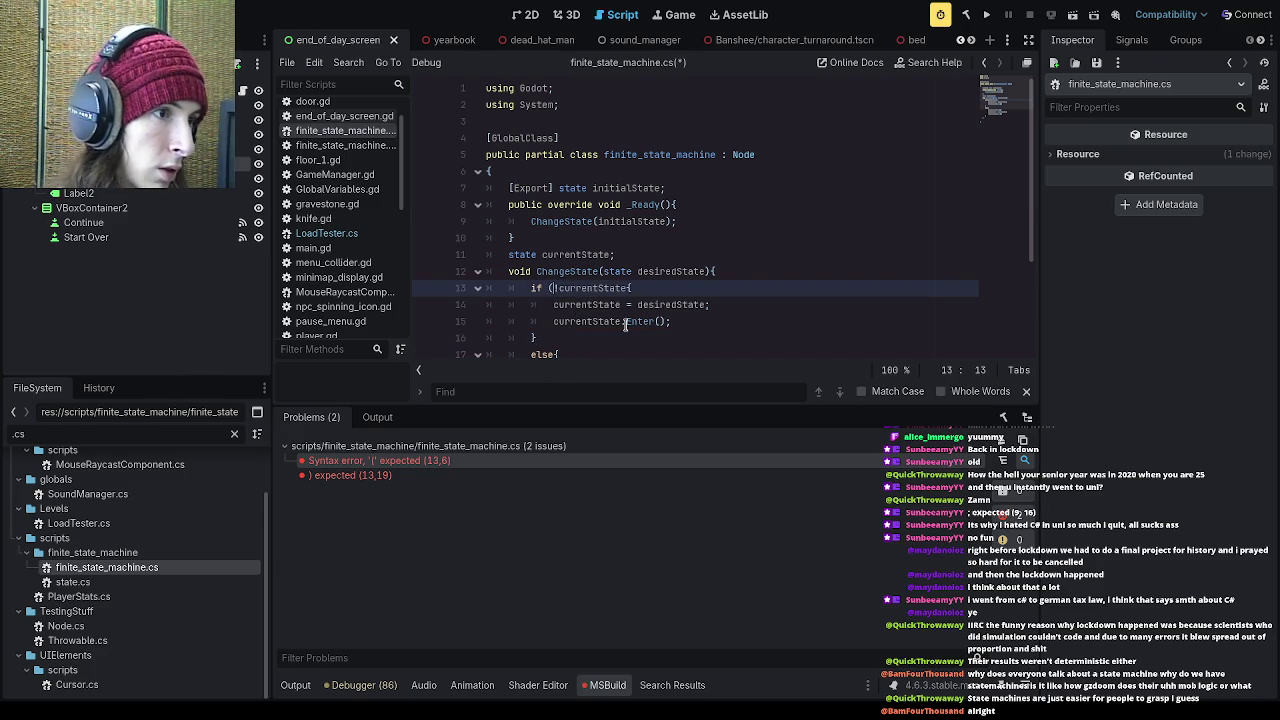
scroll(668, 330, "down", 2)
left_click(628, 188)
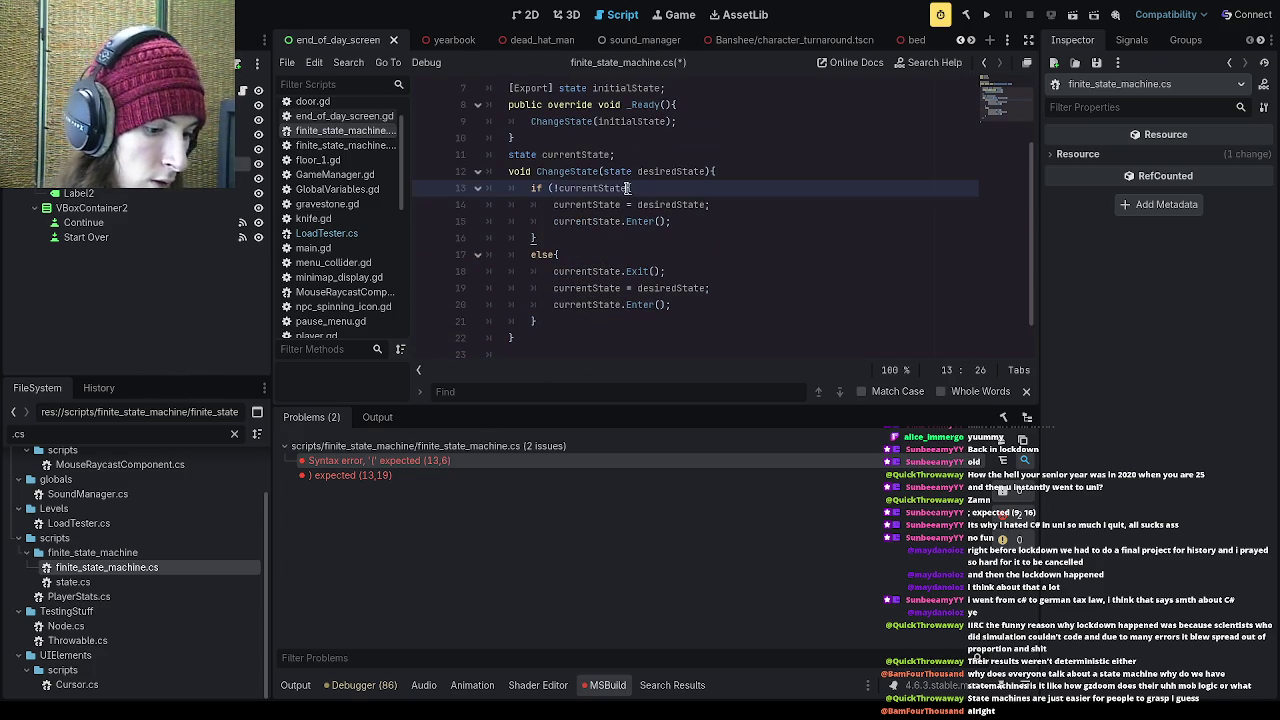
type(")")
key("ctrl+s")
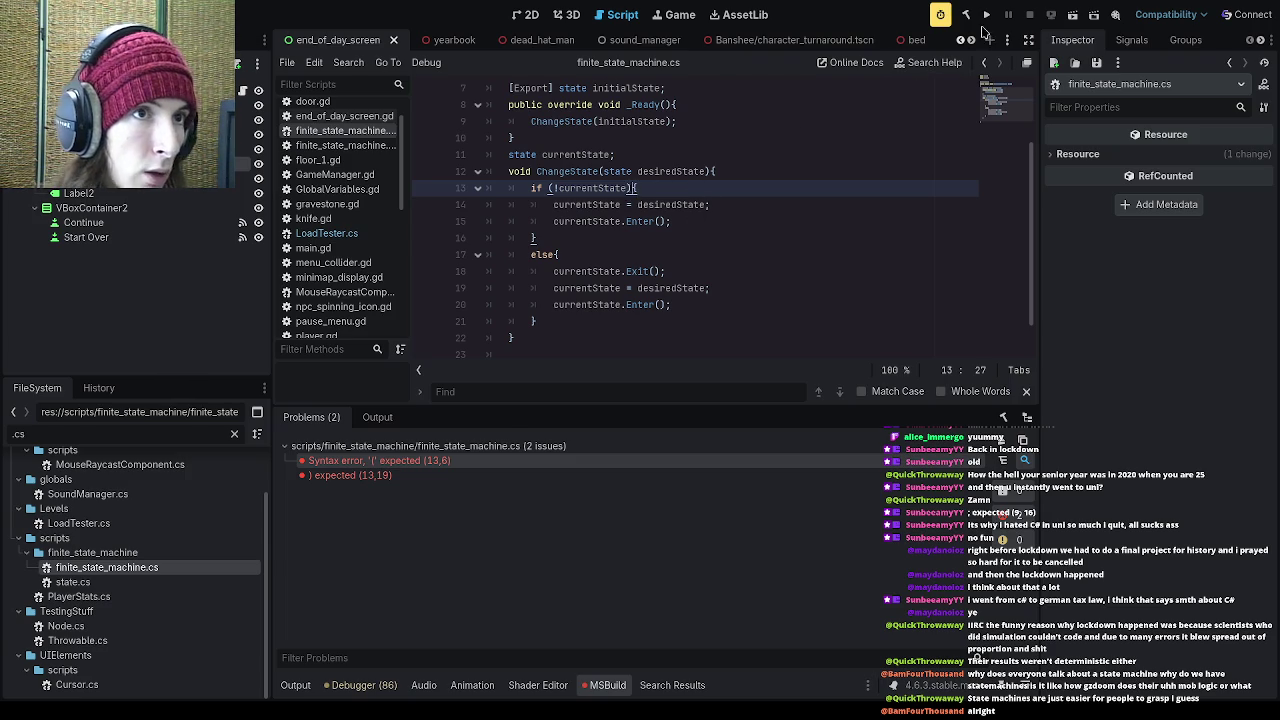
- Rebuild, go to the Operator '!' error on line 13, and delete that '!'
left_click(986, 15)
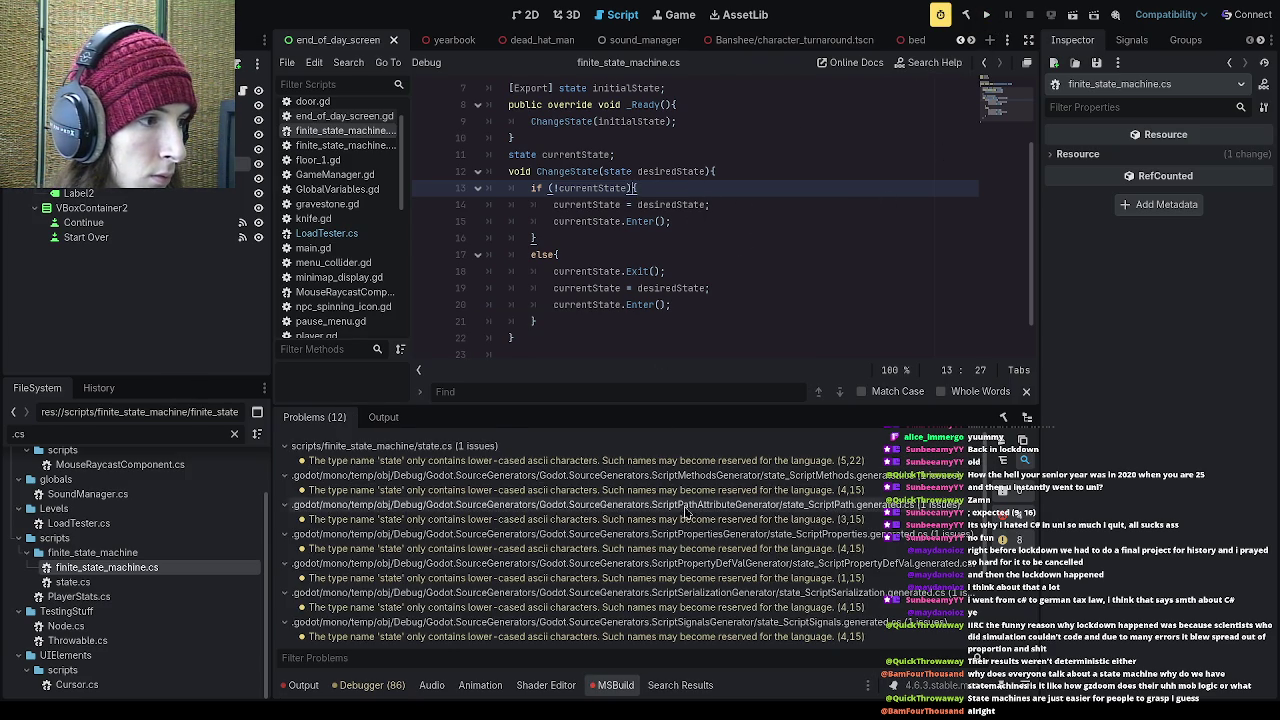
scroll(607, 540, "down", 3)
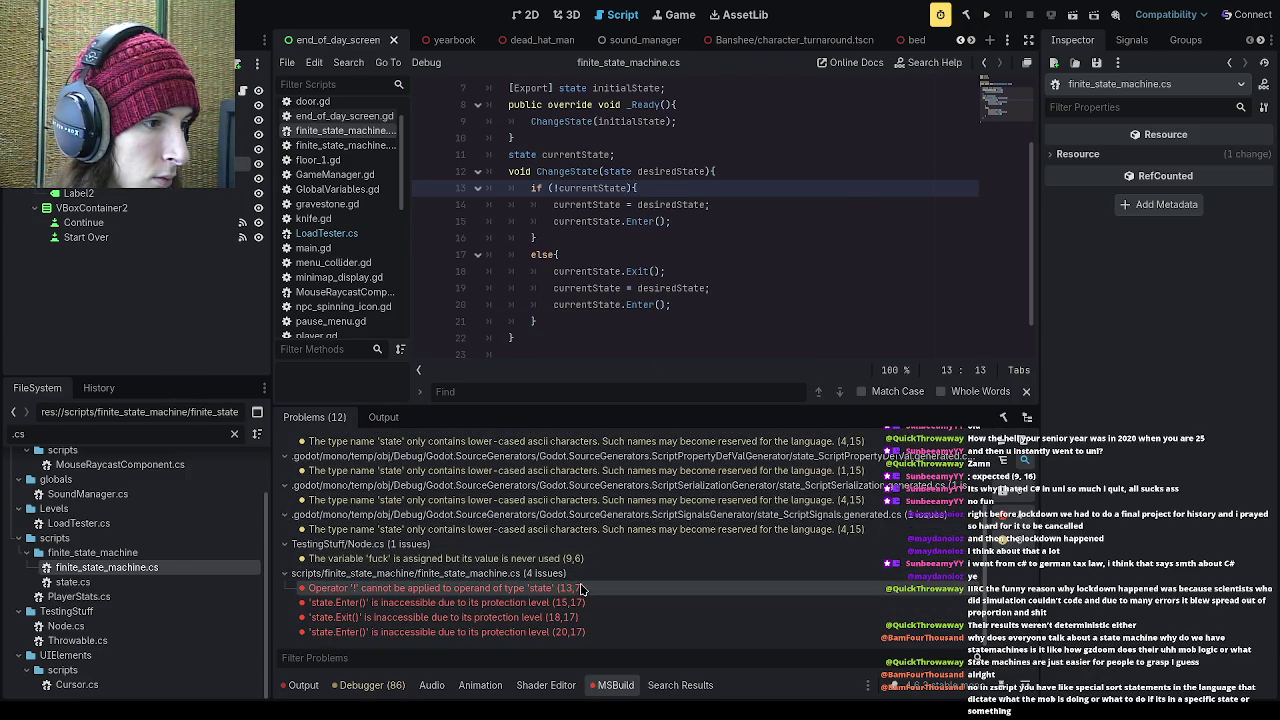
double_click(424, 590)
left_click(560, 190)
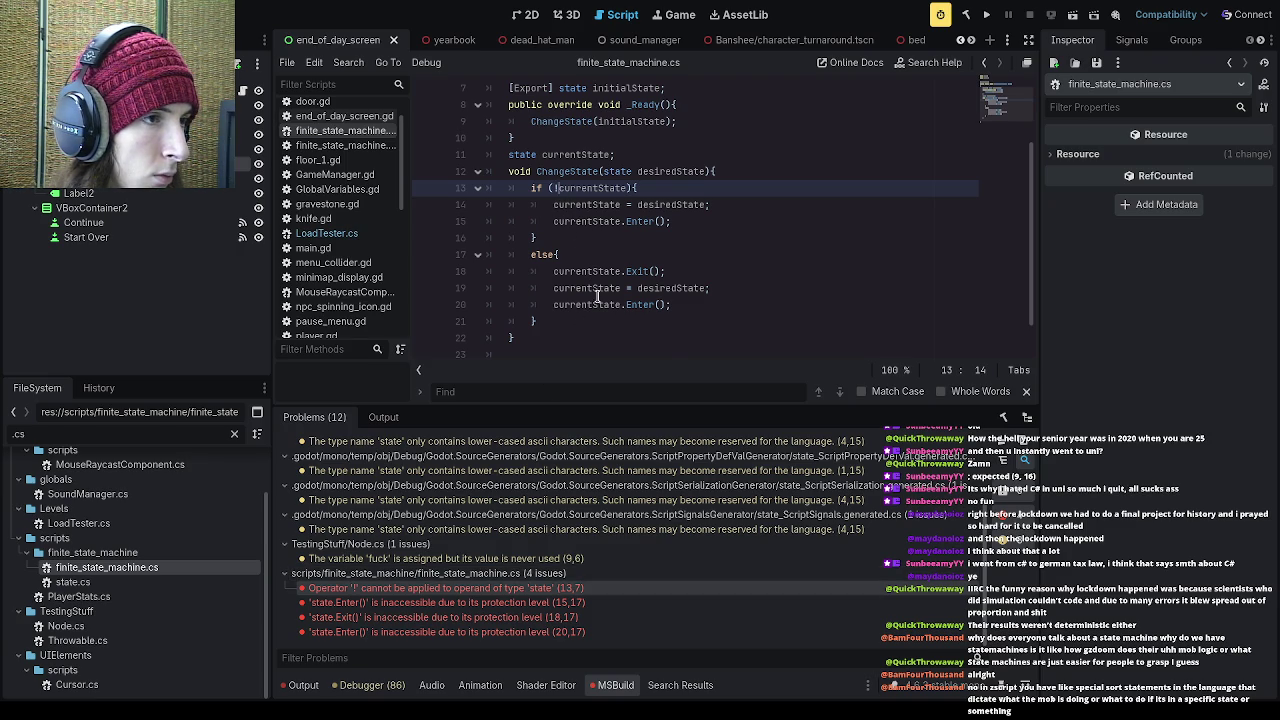
scroll(597, 297, "up", 1)
key("BackSpace")
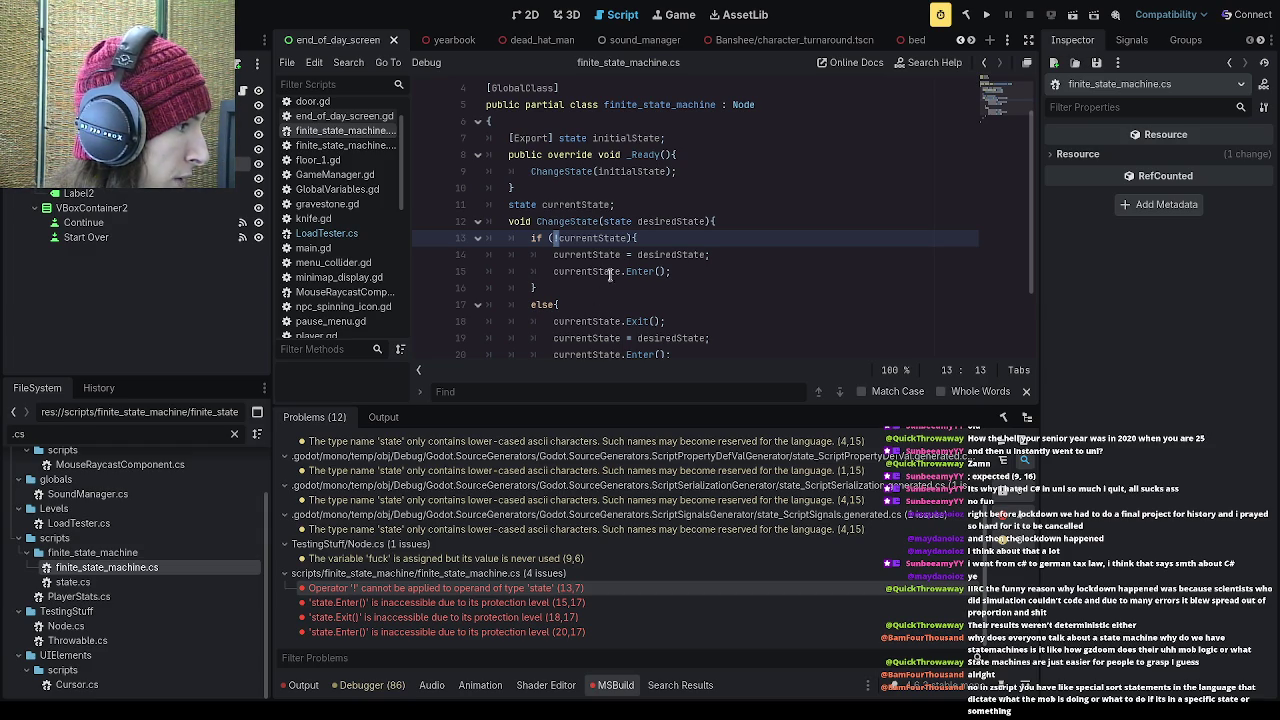
- Change line 13's condition to currentState == null and save the script
type("!")
key("BackSpace")
left_click(618, 237)
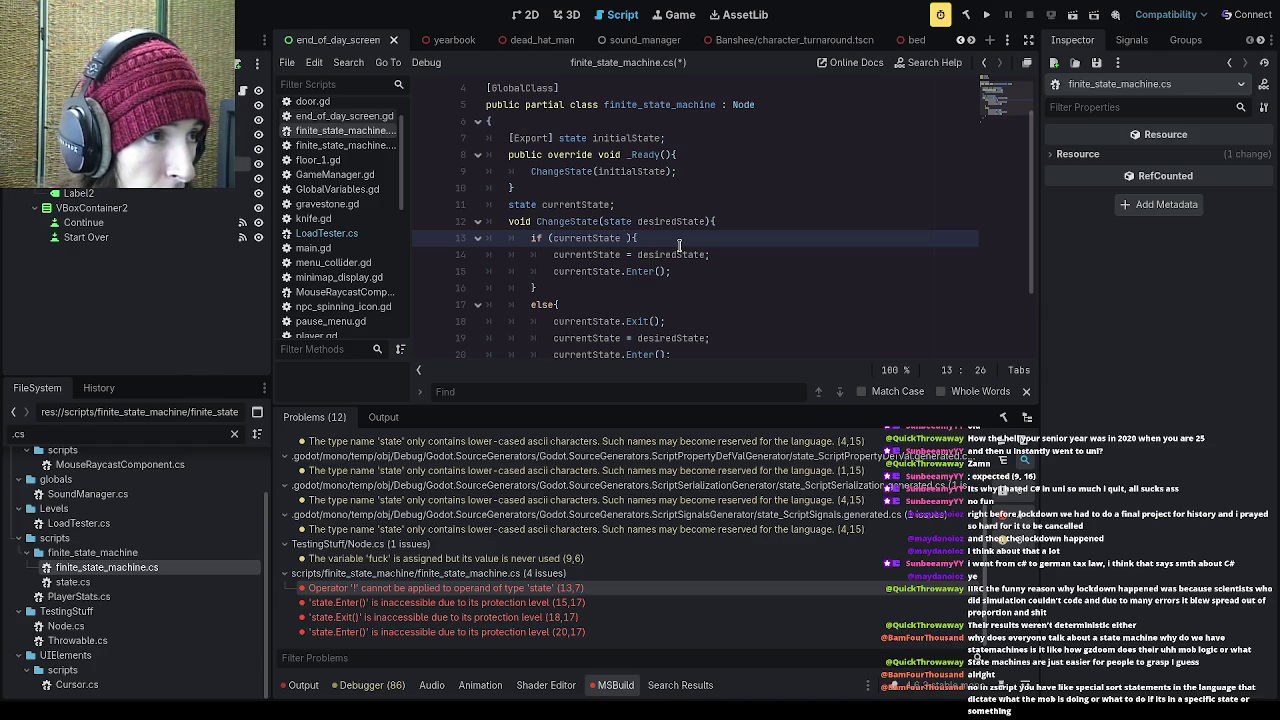
type("= nu")
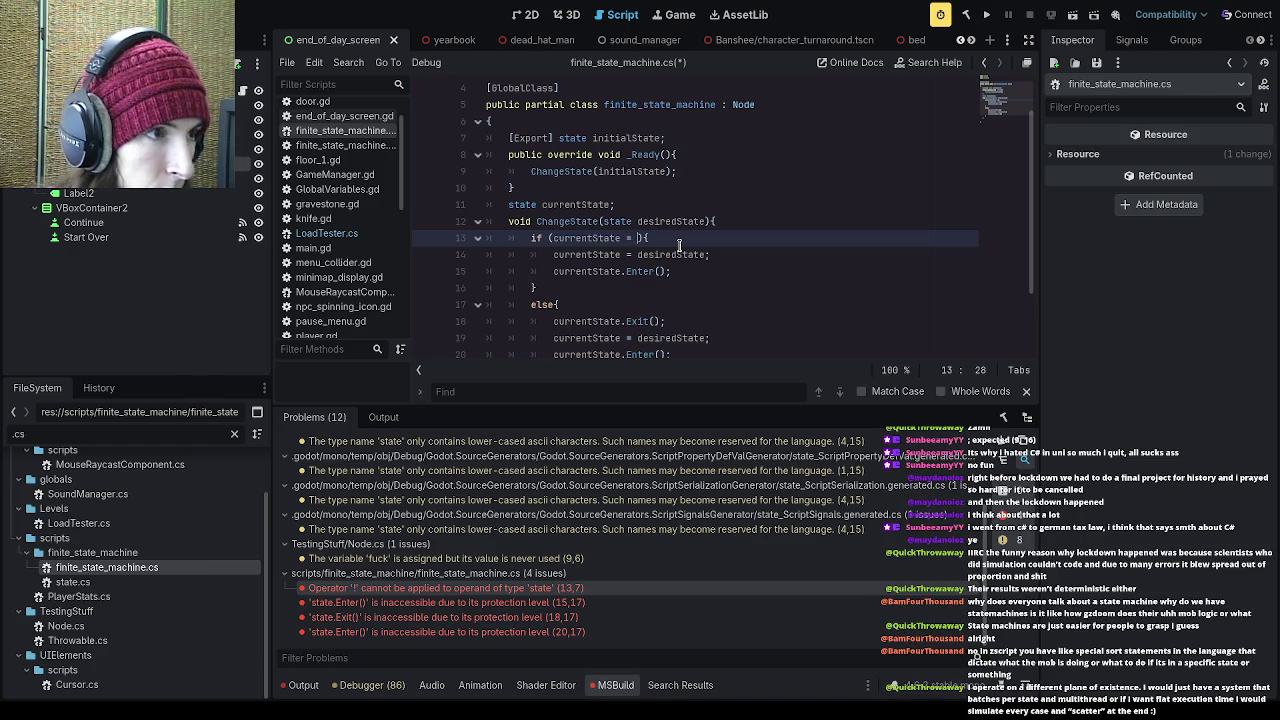
type("ll")
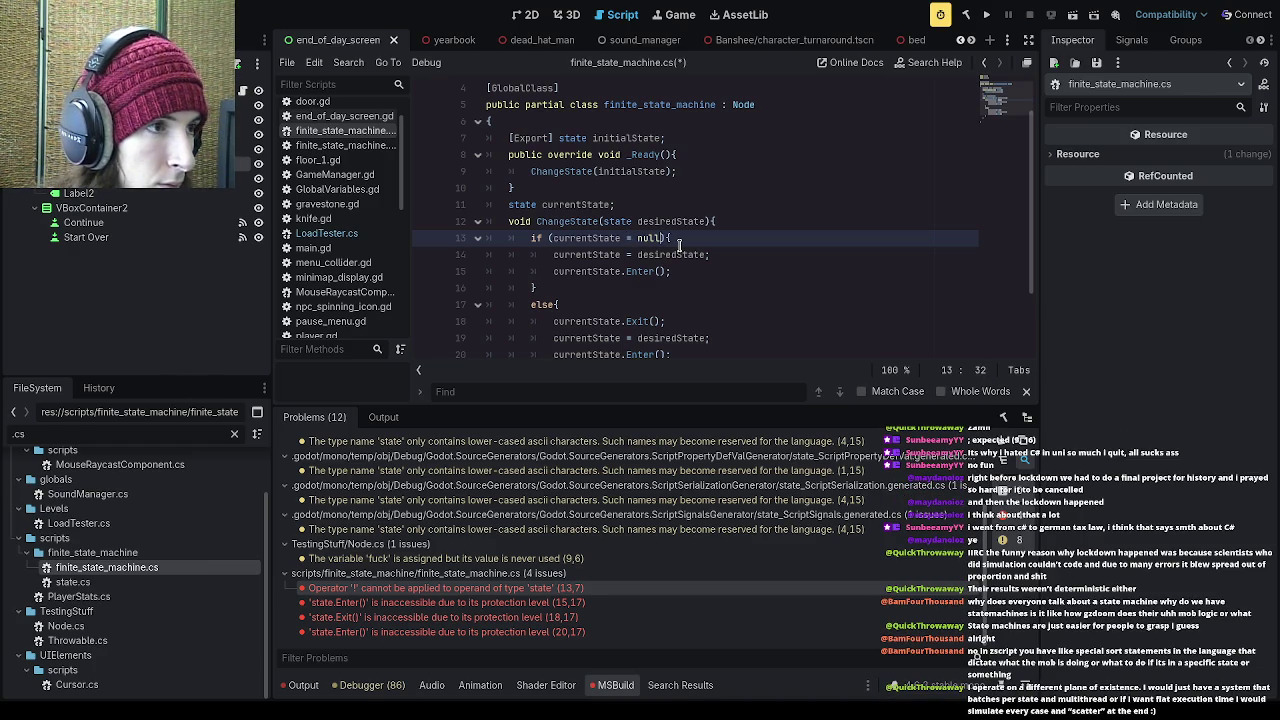
type("=")
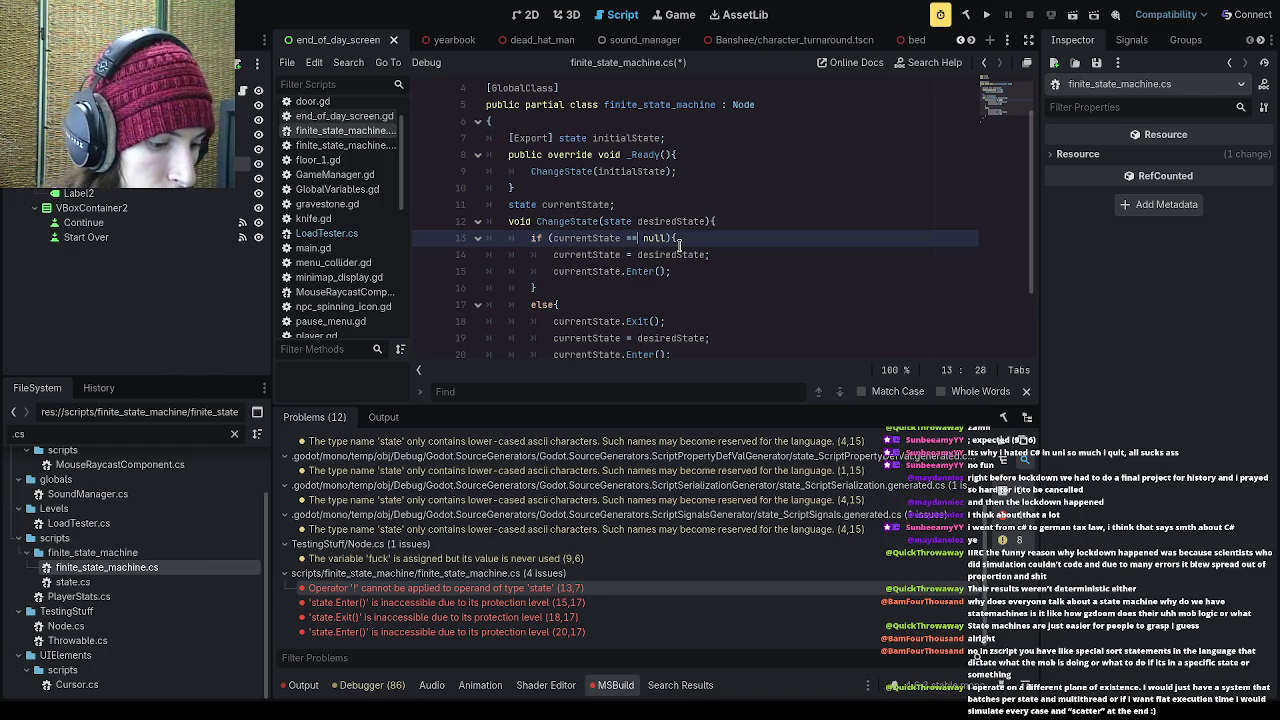
key("ctrl+s")
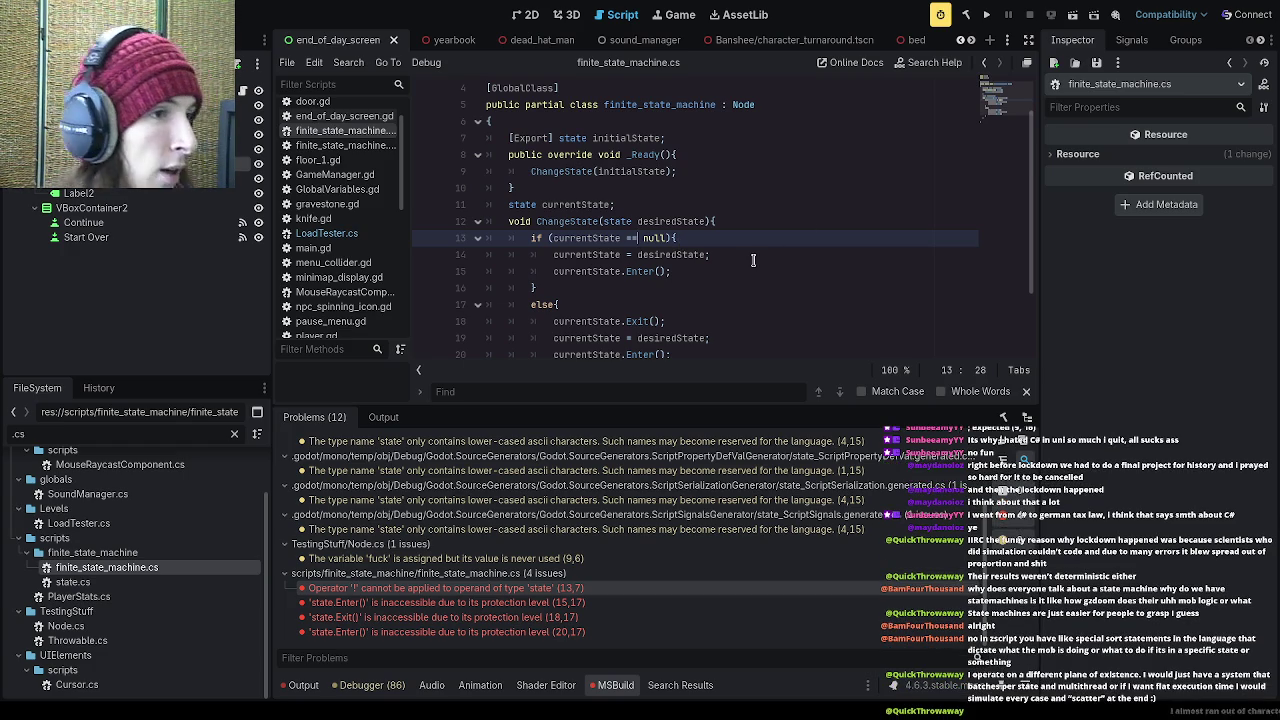
- Rebuild and go to the state.Enter() protection-level error
left_click(987, 16)
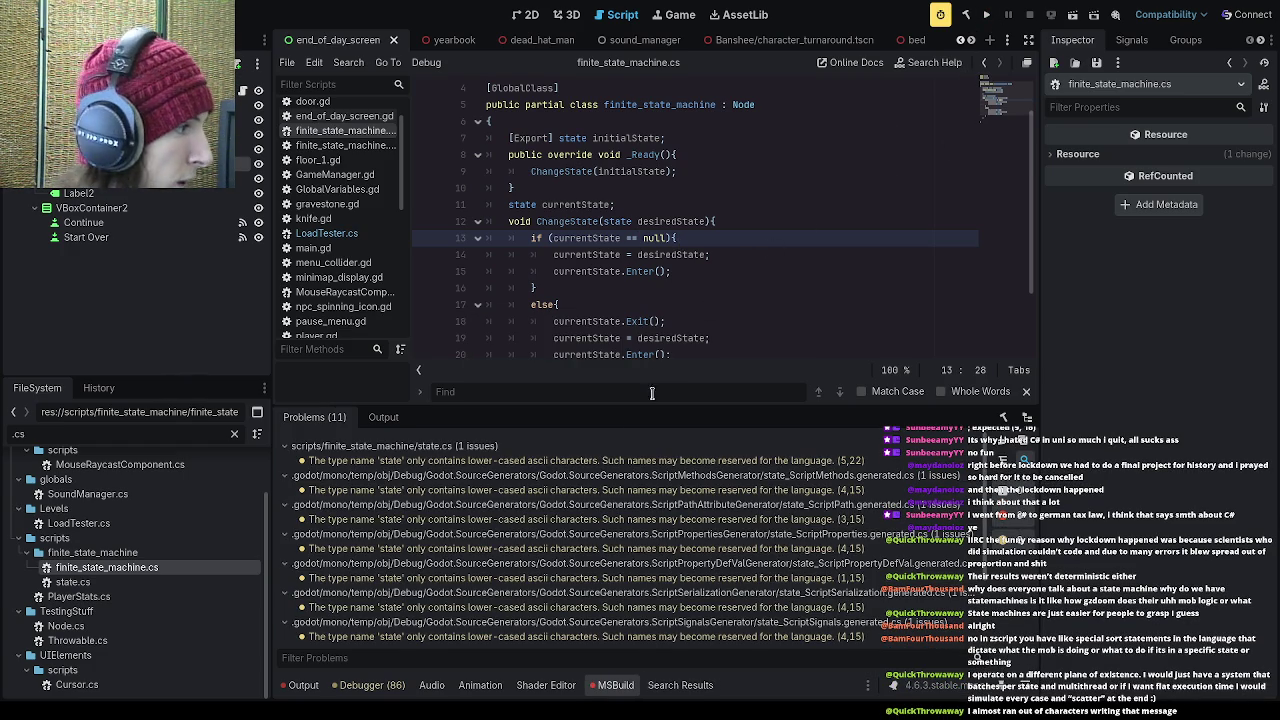
scroll(580, 540, "down", 3)
double_click(582, 574)
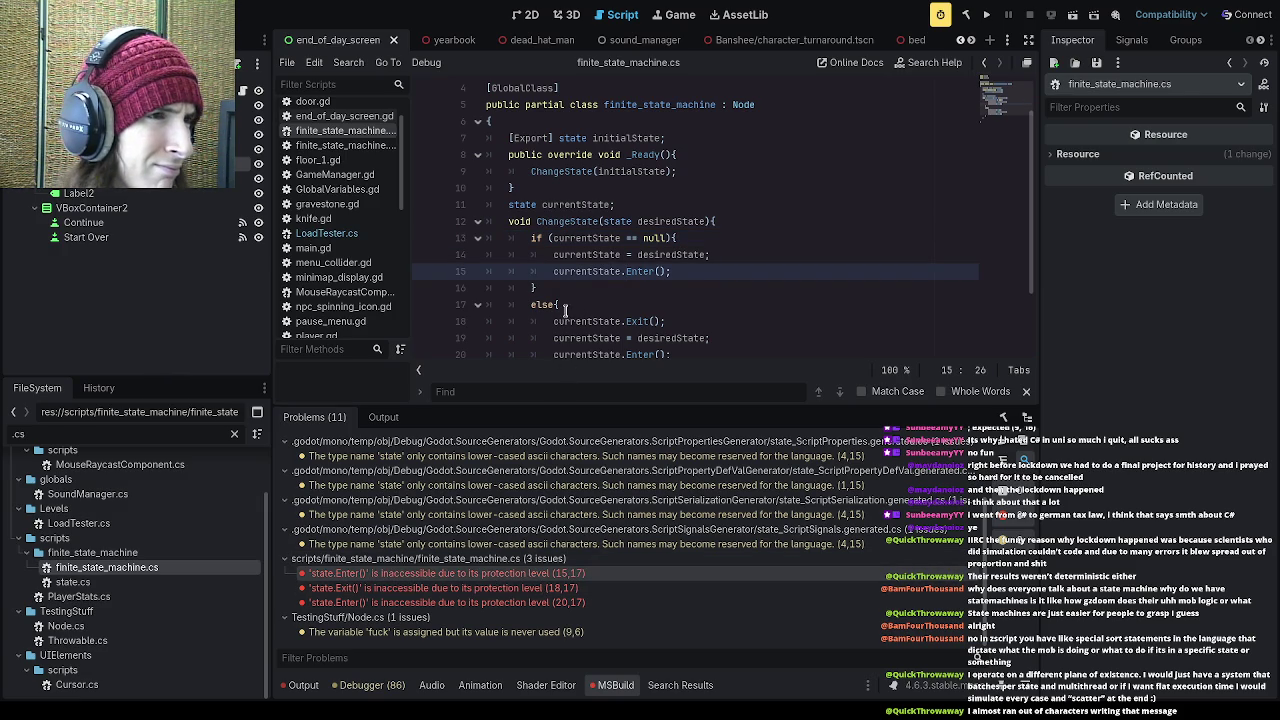
scroll(565, 309, "up", 1)
scroll(565, 309, "down", 1)
scroll(565, 309, "up", 1)
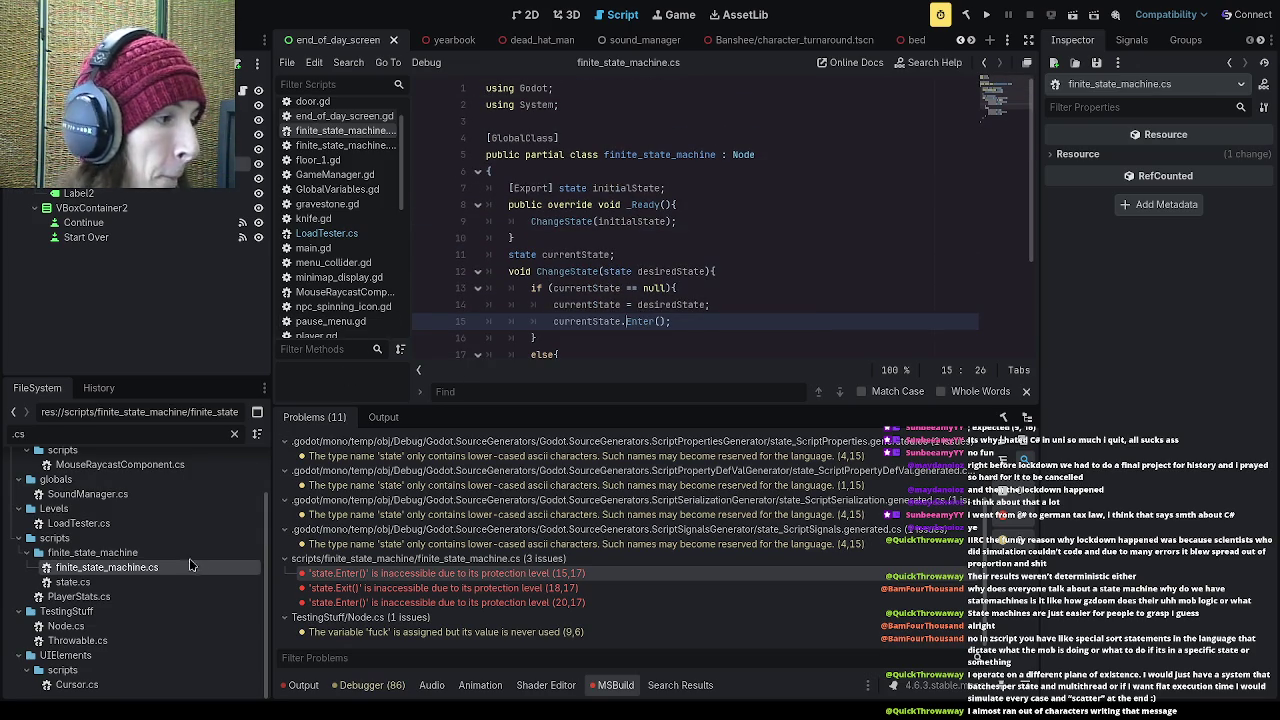
- In state.cs, mark the Enter, Exit, Update and HandleMessage methods as public
double_click(80, 582)
left_click(505, 190)
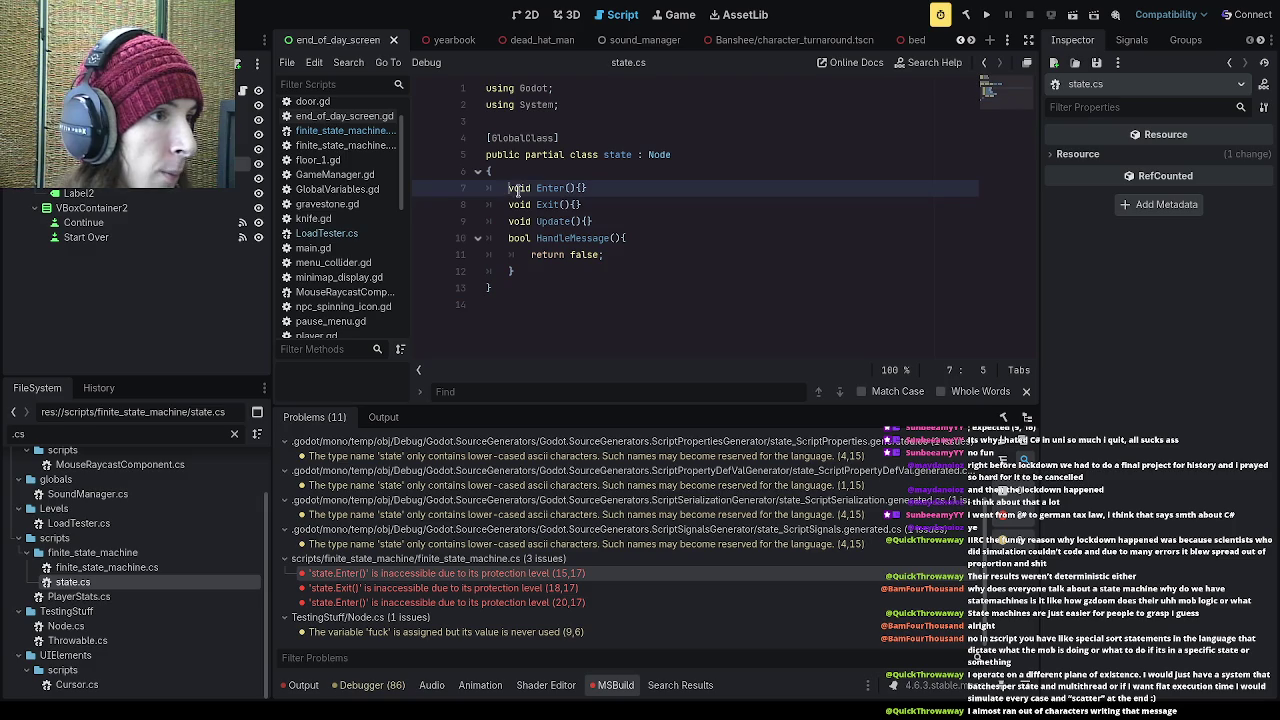
type("public")
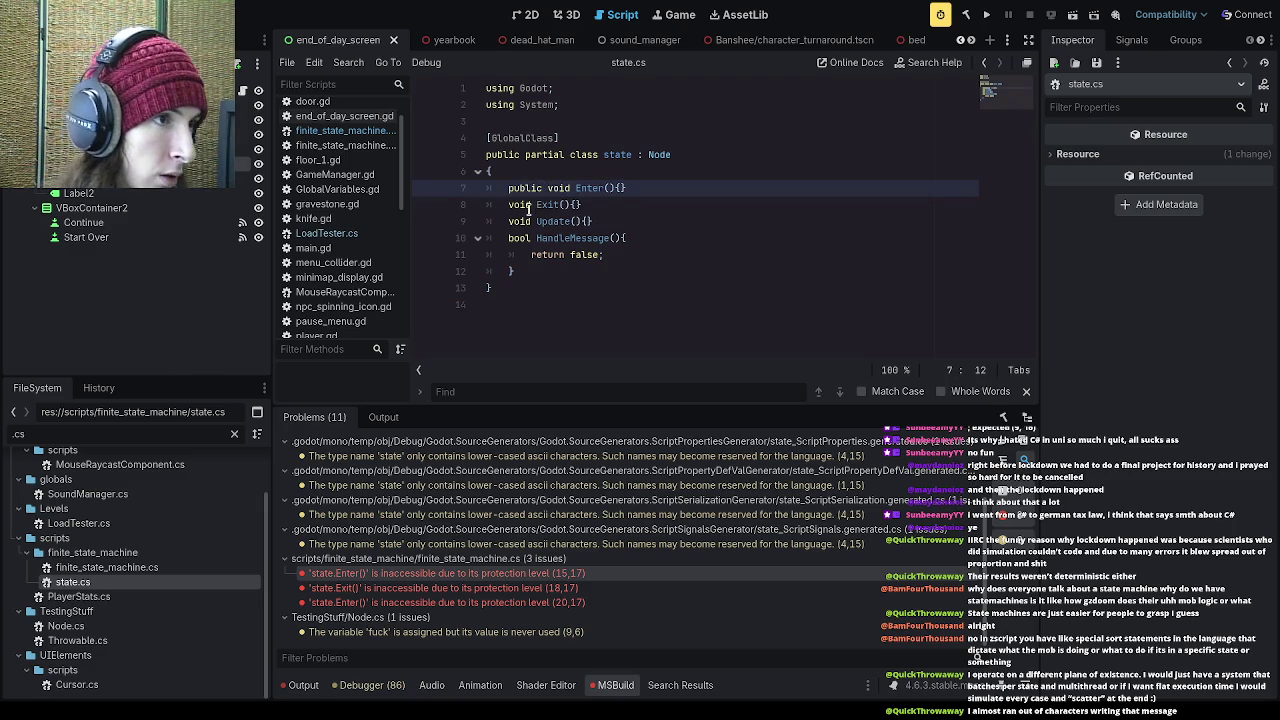
left_click(508, 204)
type("public")
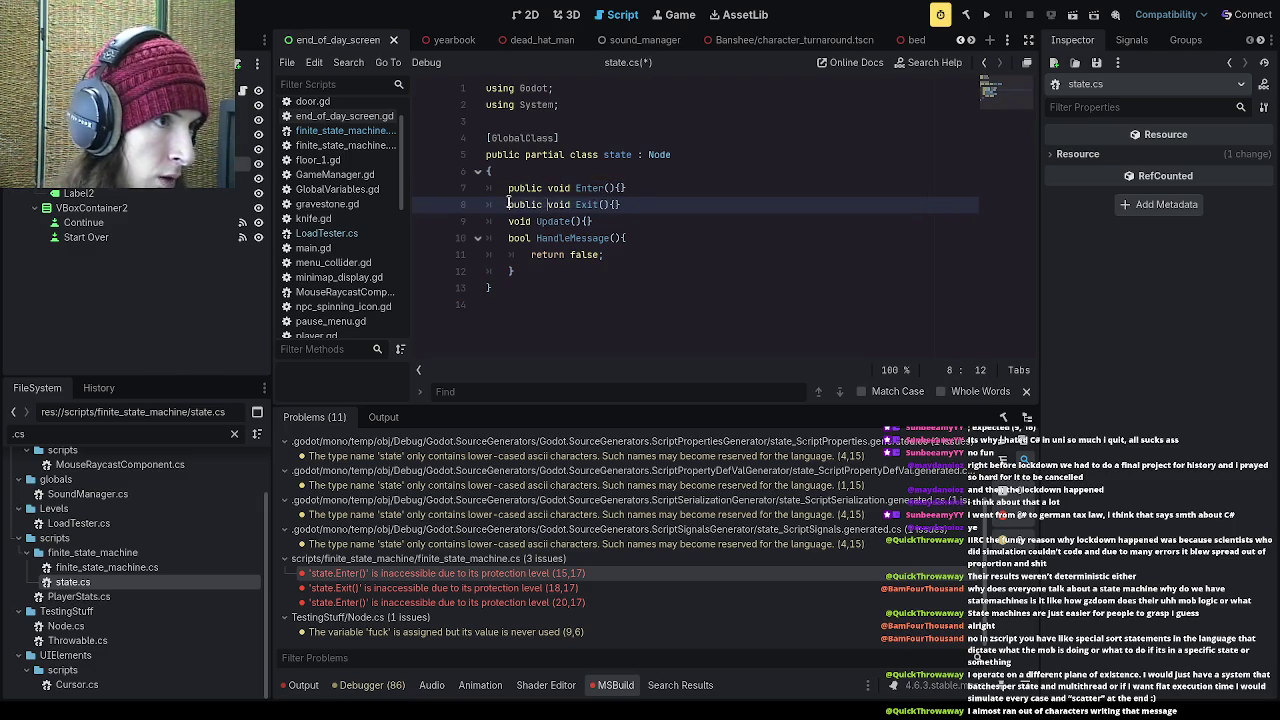
left_click(510, 221)
type("public")
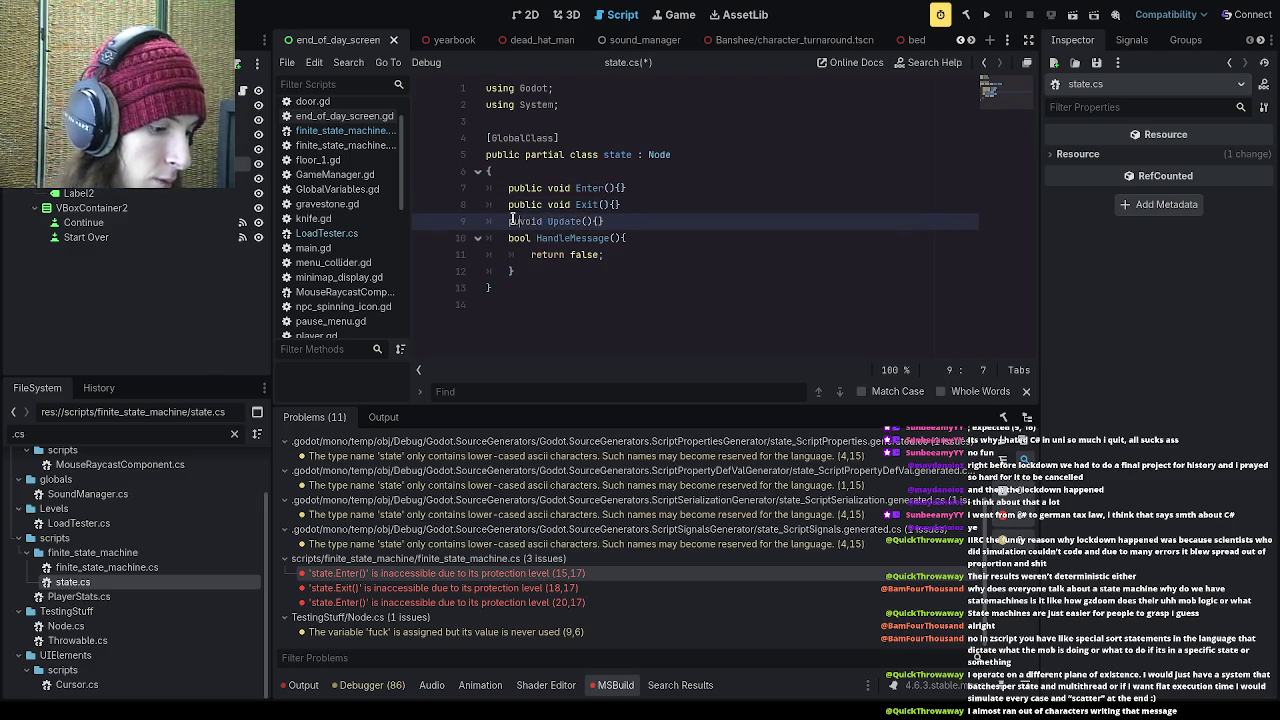
left_click(509, 237)
type("public")
- Save state.cs, run the project to rebuild, and reopen finite_state_machine.cs
key("ctrl+s")
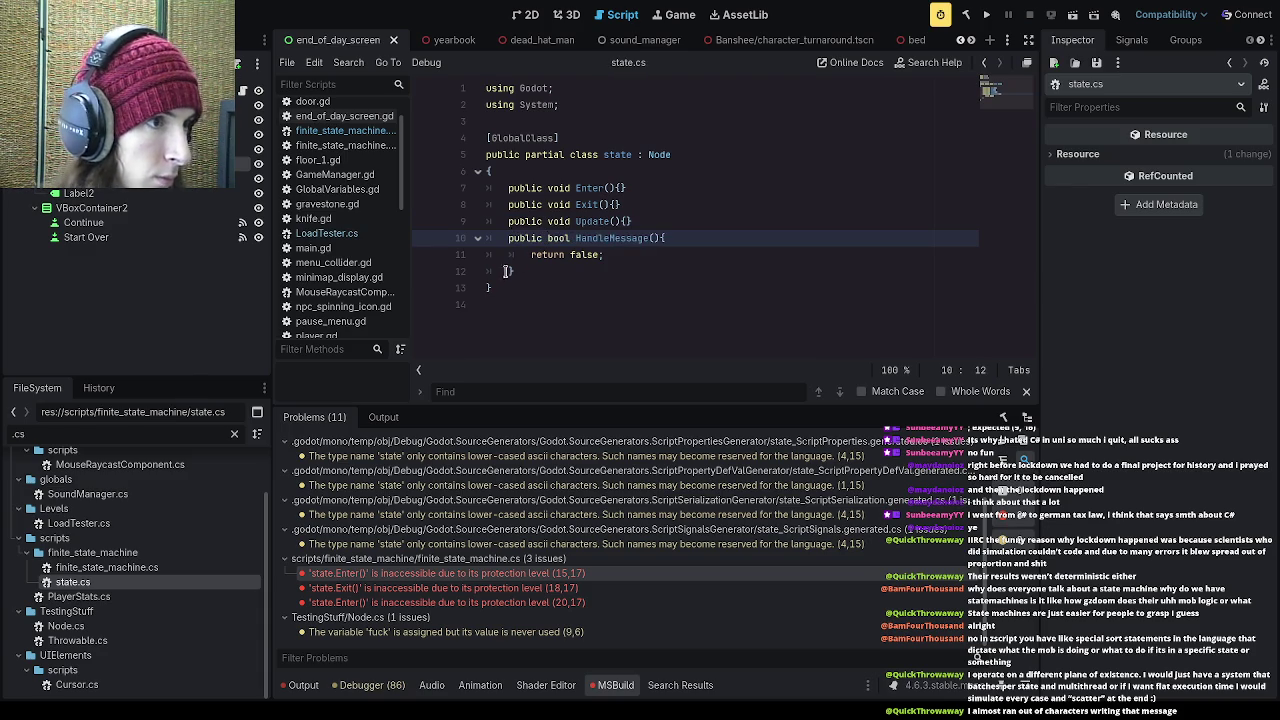
left_click(986, 15)
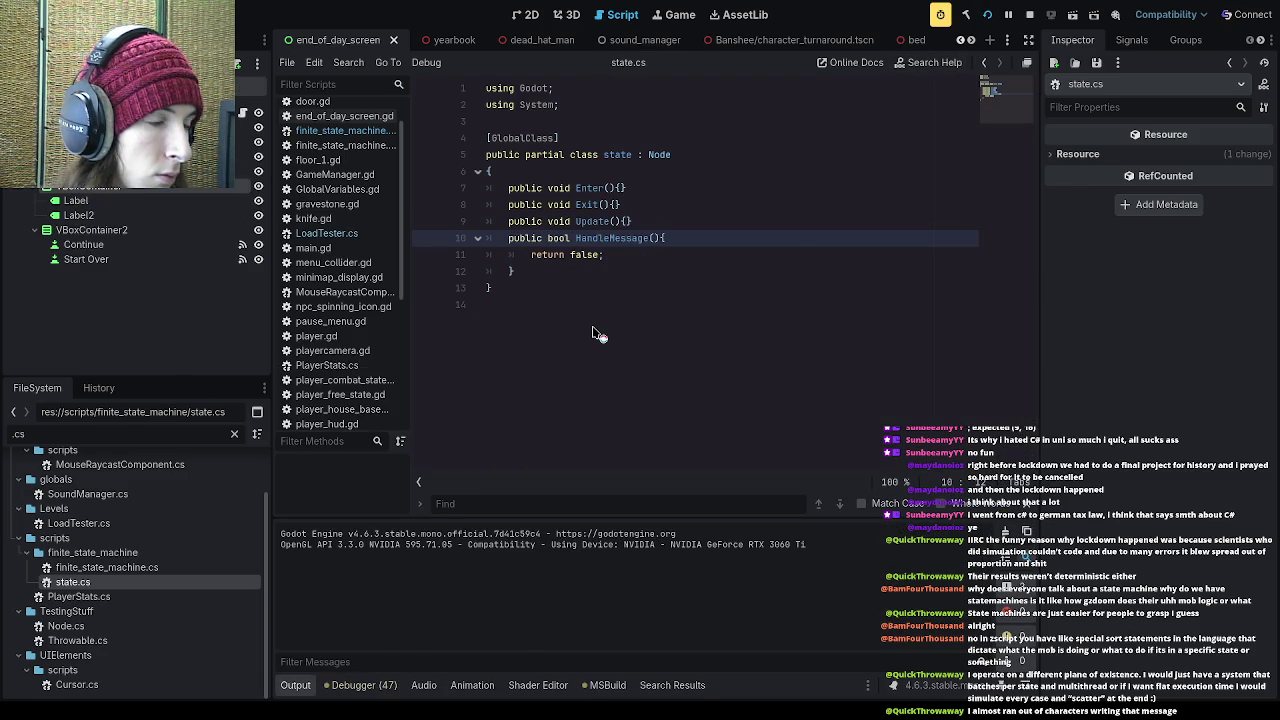
double_click(161, 570)
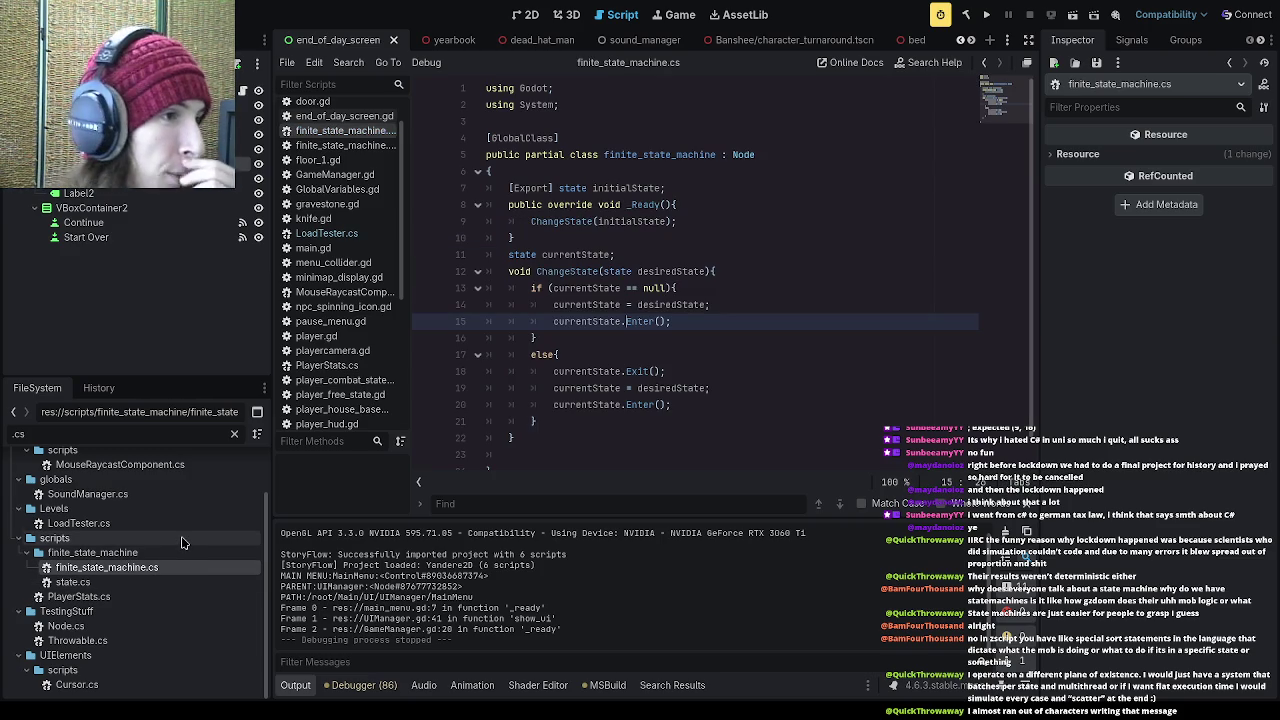
left_click(548, 437)
key("Return")
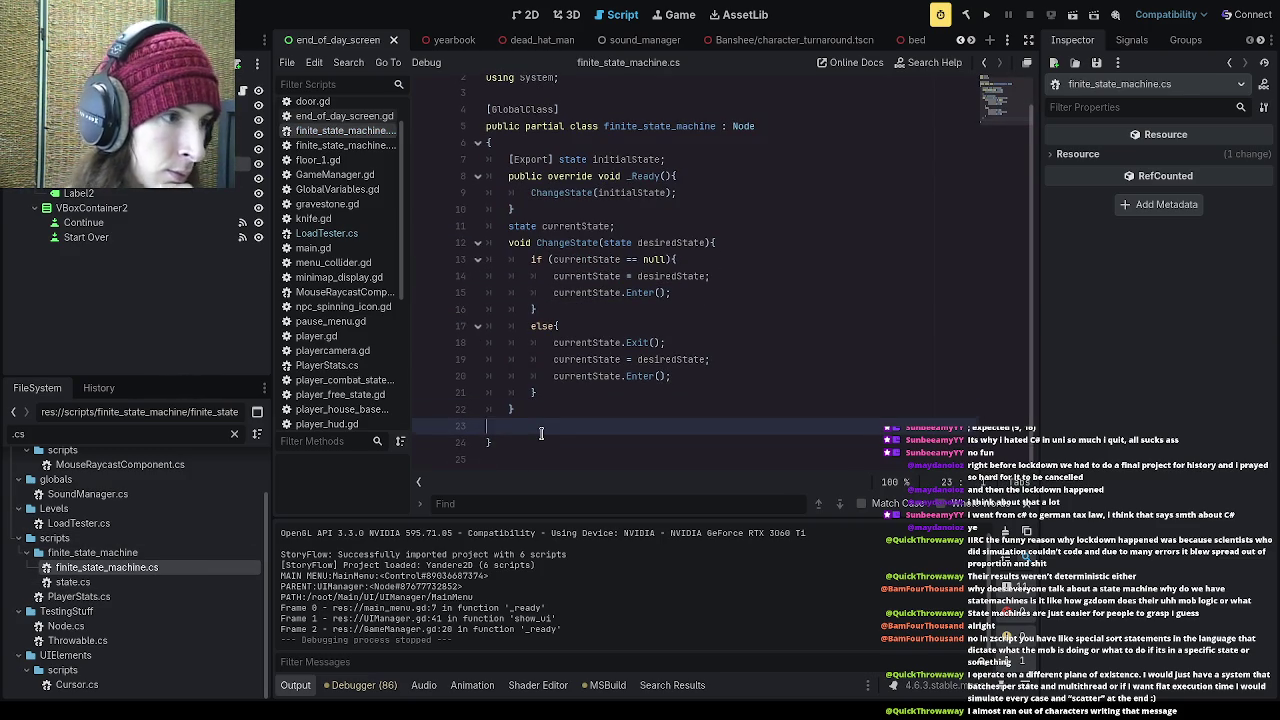
key("BackSpace")
scroll(545, 420, "up", 1)
left_click(598, 353)
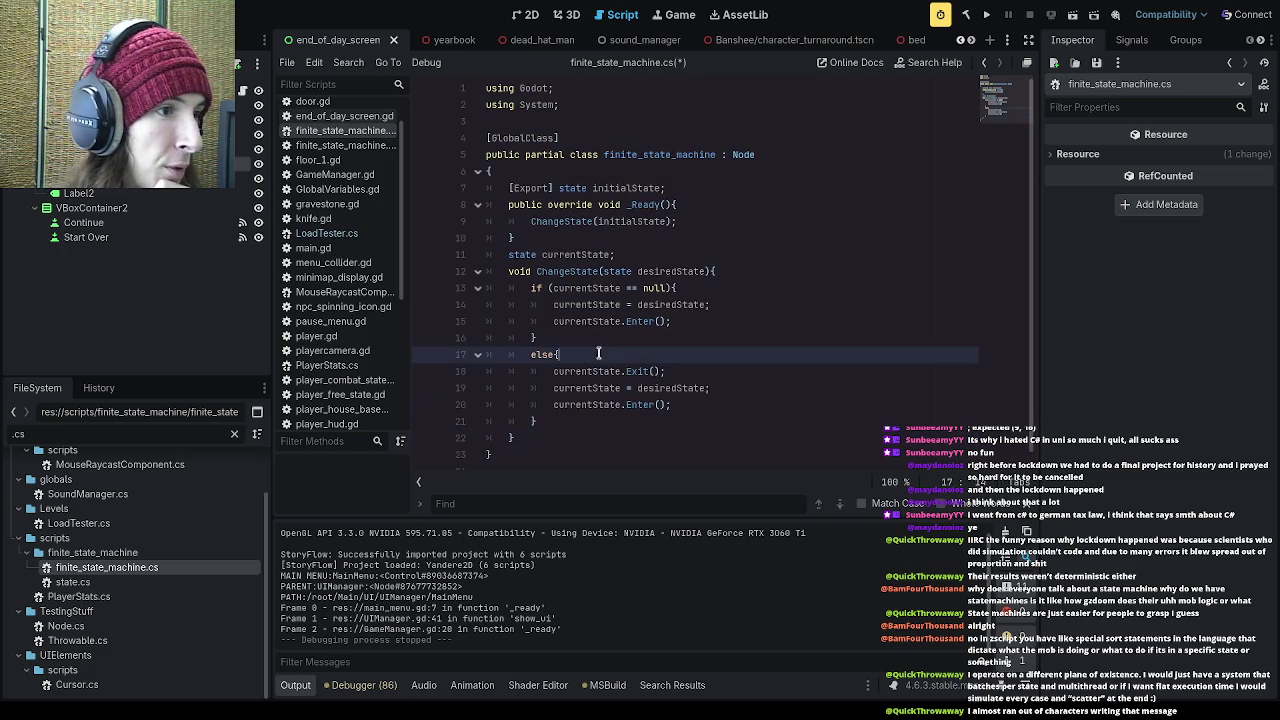
left_click(597, 345)
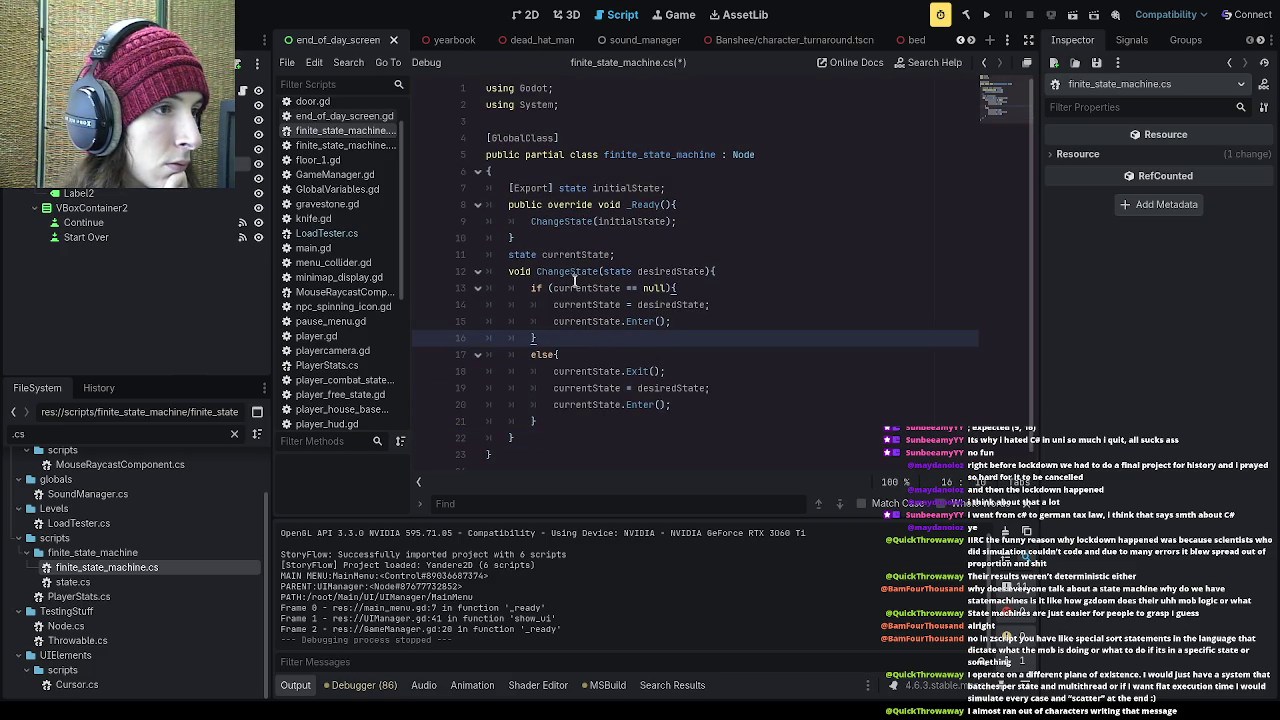
left_click(537, 272)
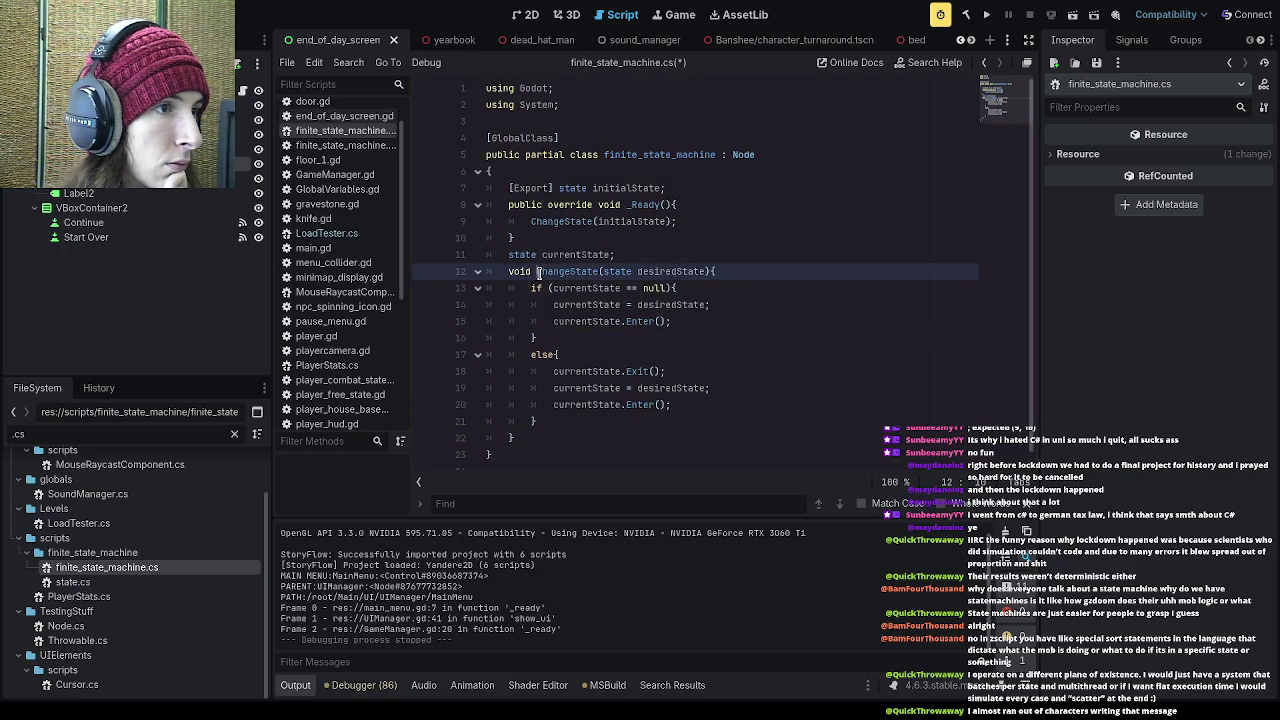
left_click(690, 240)
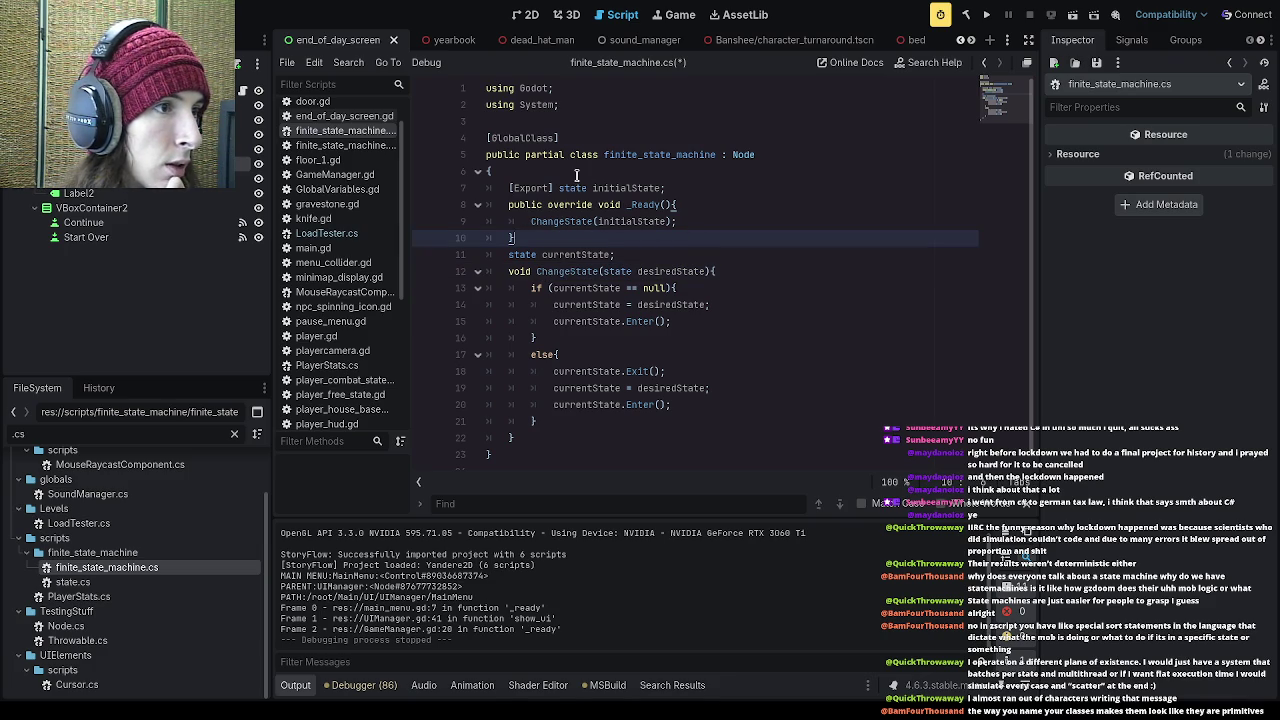
left_click_drag(659, 188, 592, 190)
left_click(660, 221)
left_click_drag(532, 221, 594, 221)
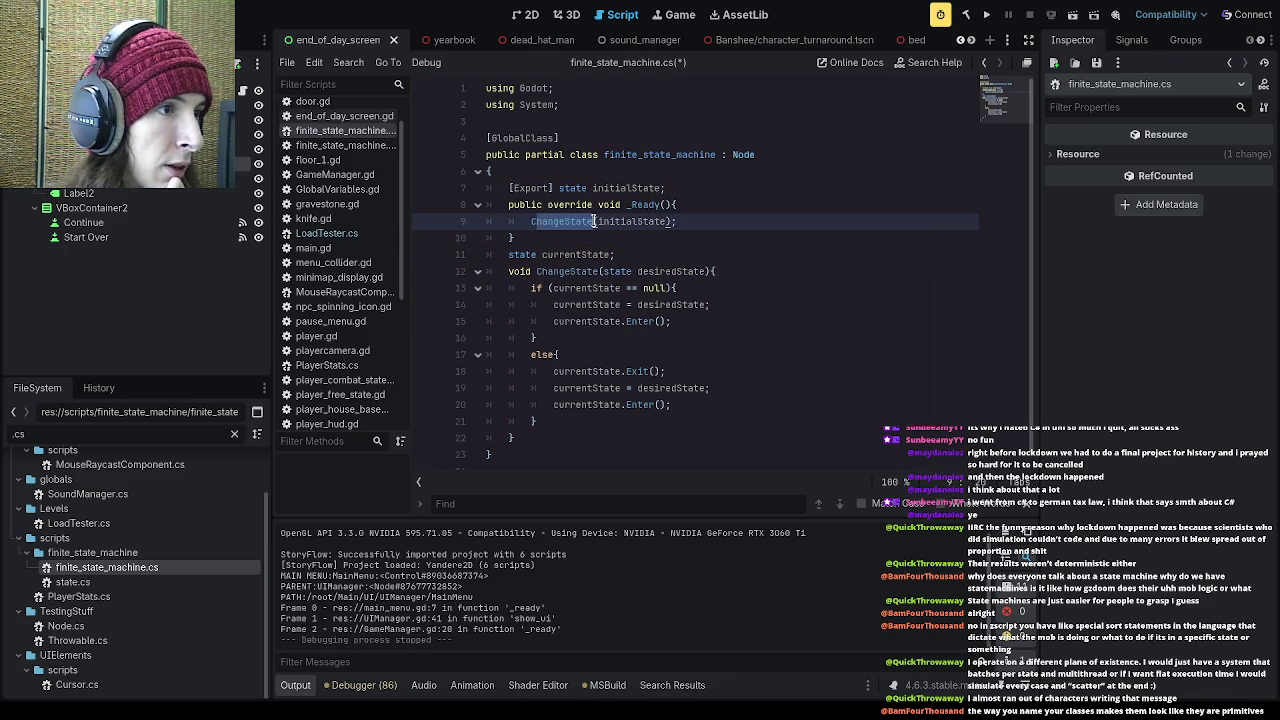
left_click(655, 241)
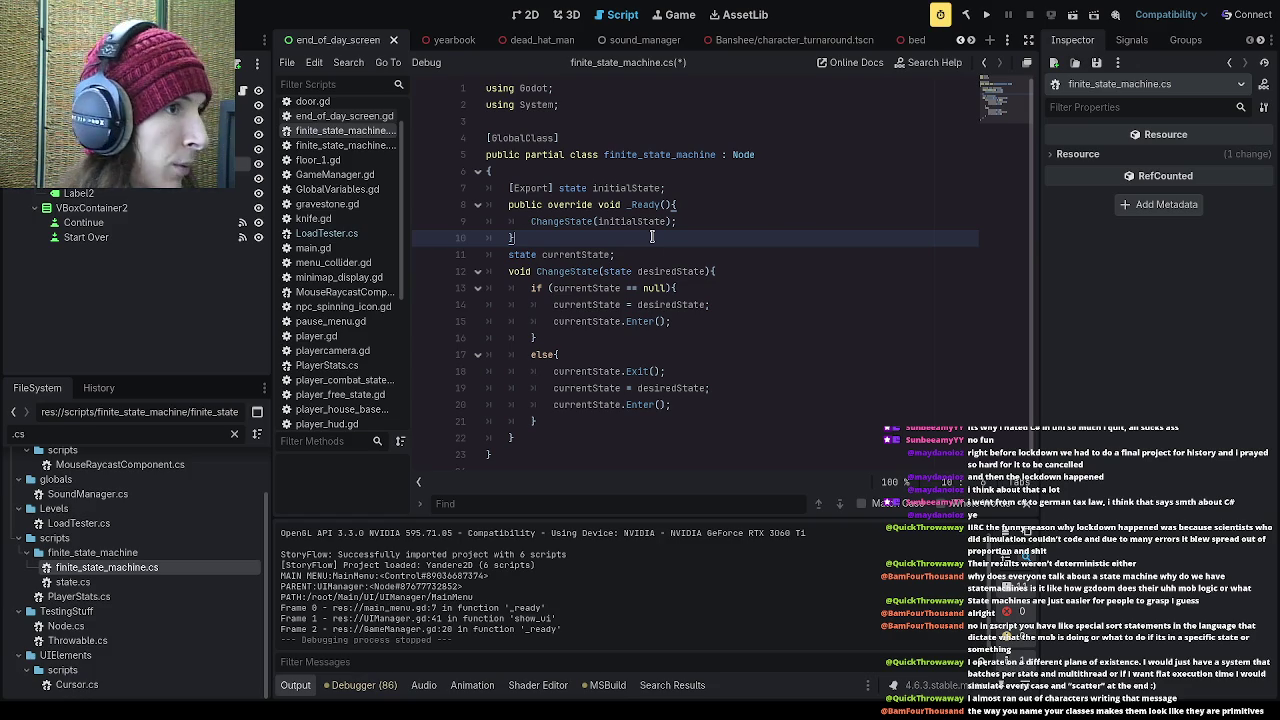
mouse_move(604, 155)
left_mouse_down()
mouse_move(722, 155)
mouse_move(601, 157)
left_mouse_up()
type("\"")
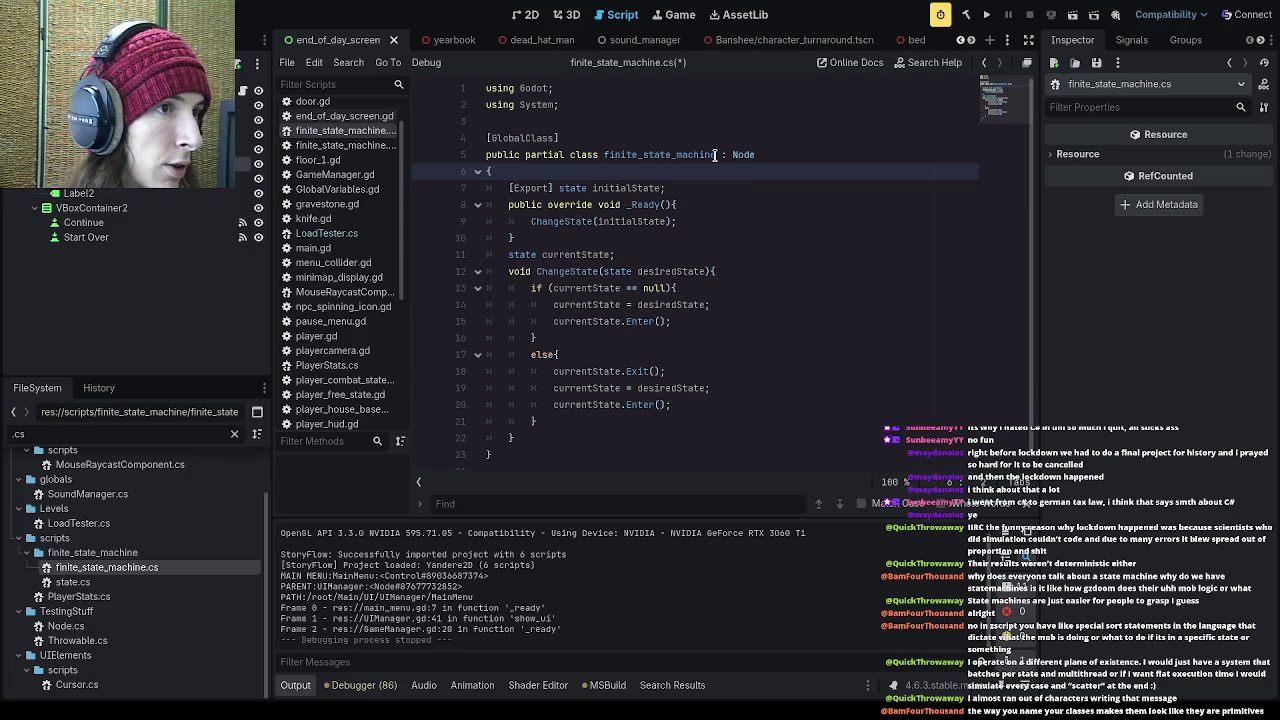
key("ctrl+z")
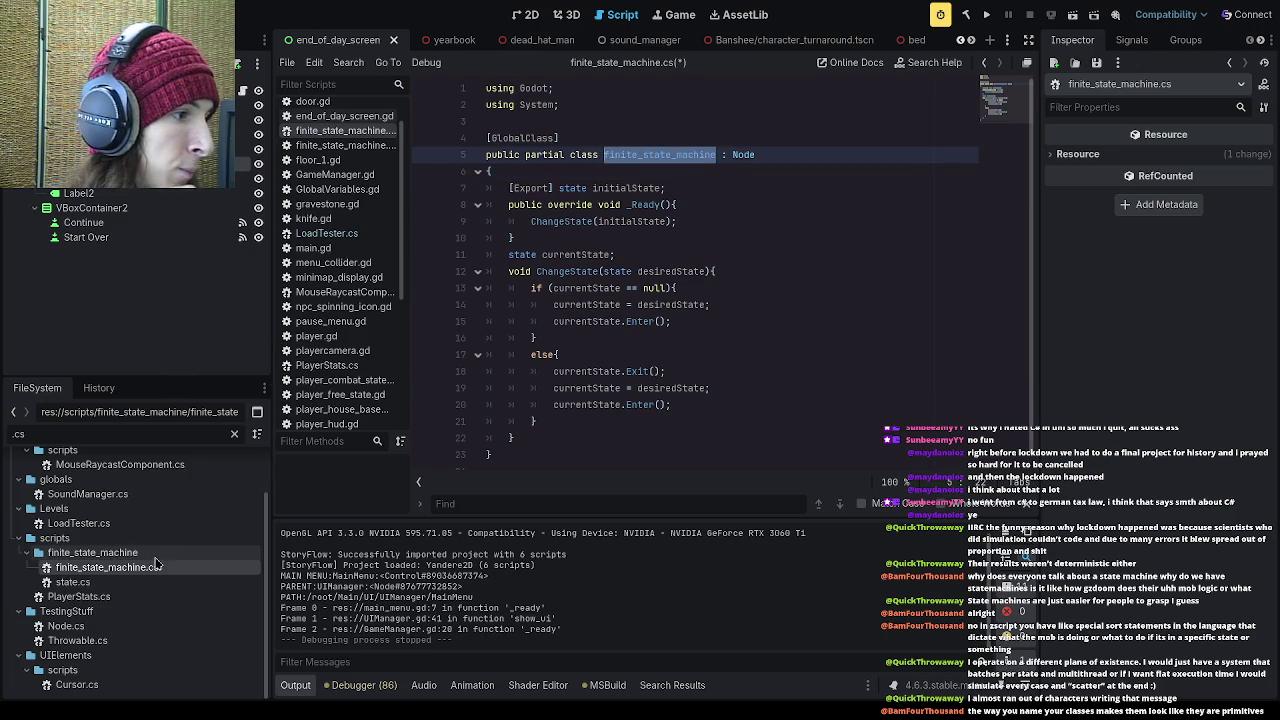
left_click(150, 556)
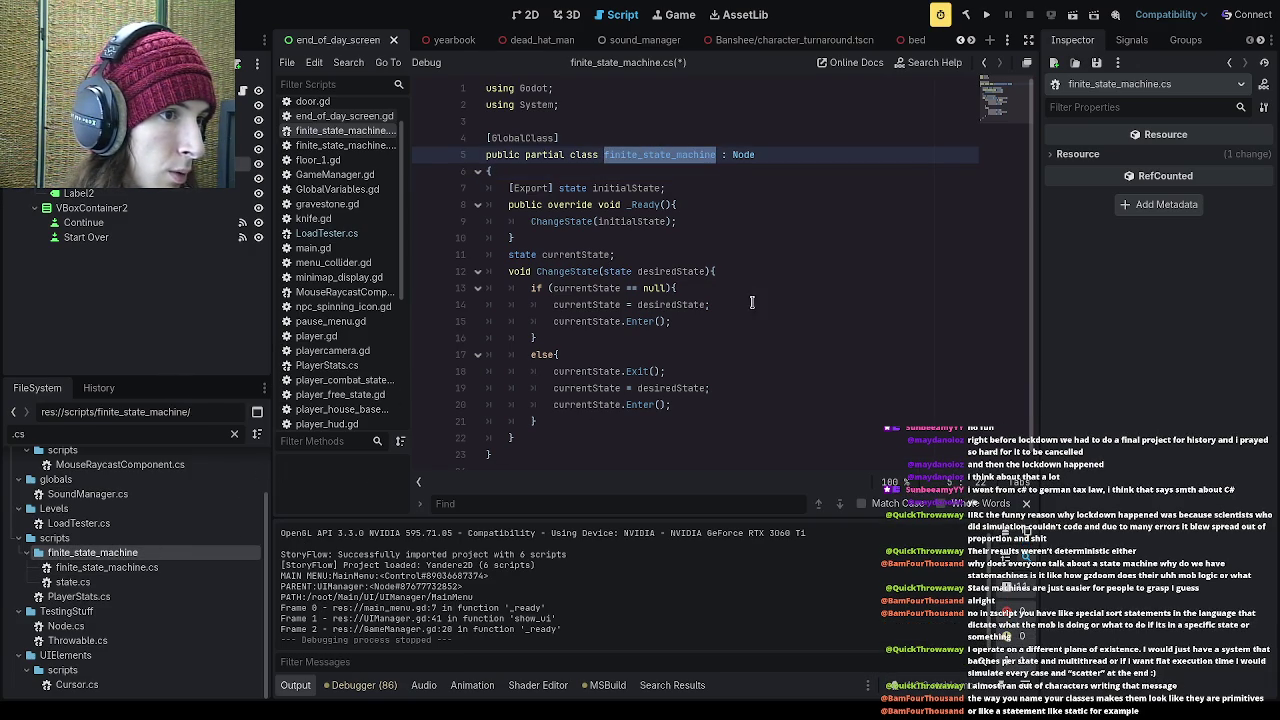
left_click(703, 195)
left_click(676, 154)
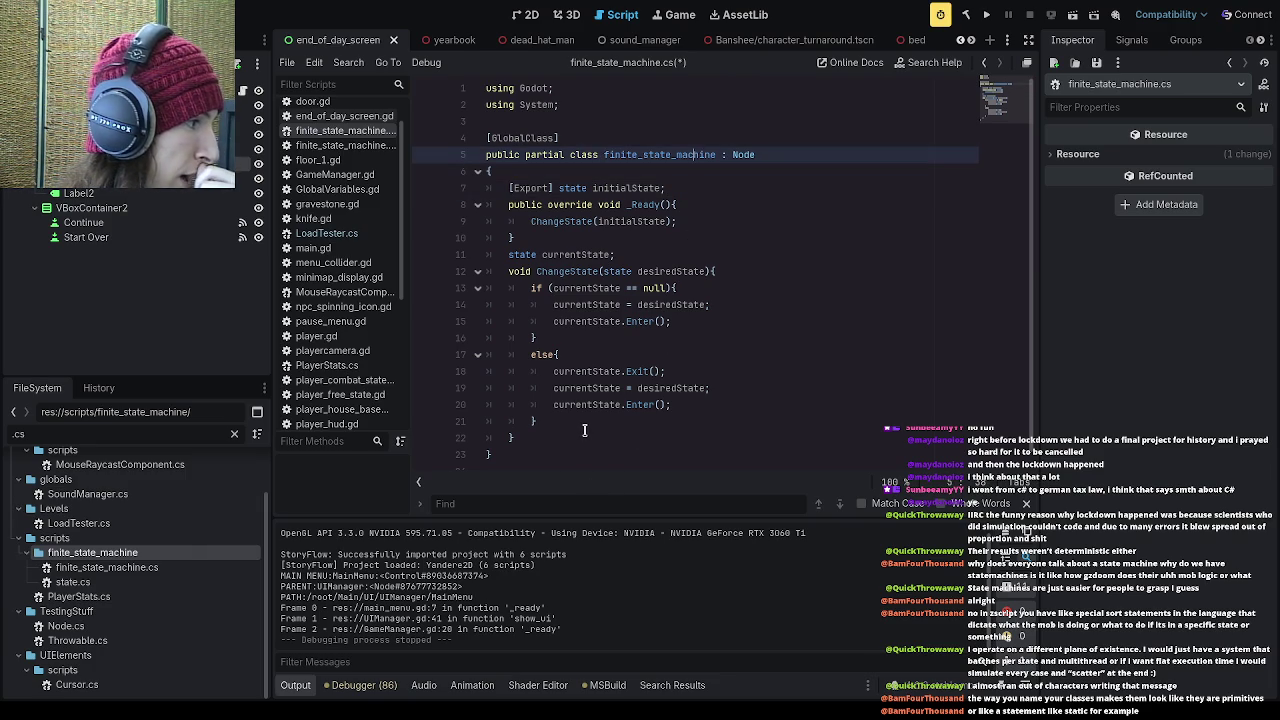
left_click_drag(604, 154, 718, 154)
left_click(708, 186)
left_click(604, 154)
left_click_drag(604, 154, 718, 154)
left_click(703, 170)
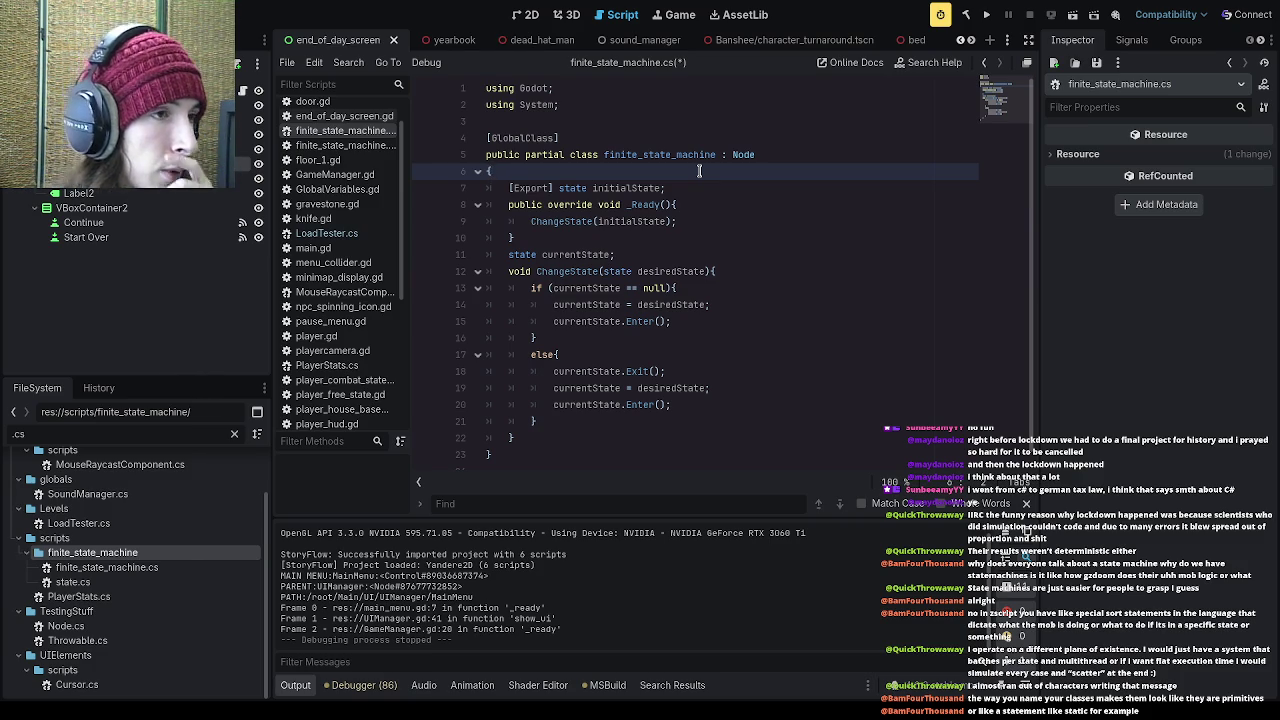
left_click_drag(718, 154, 606, 154)
left_click(630, 170)
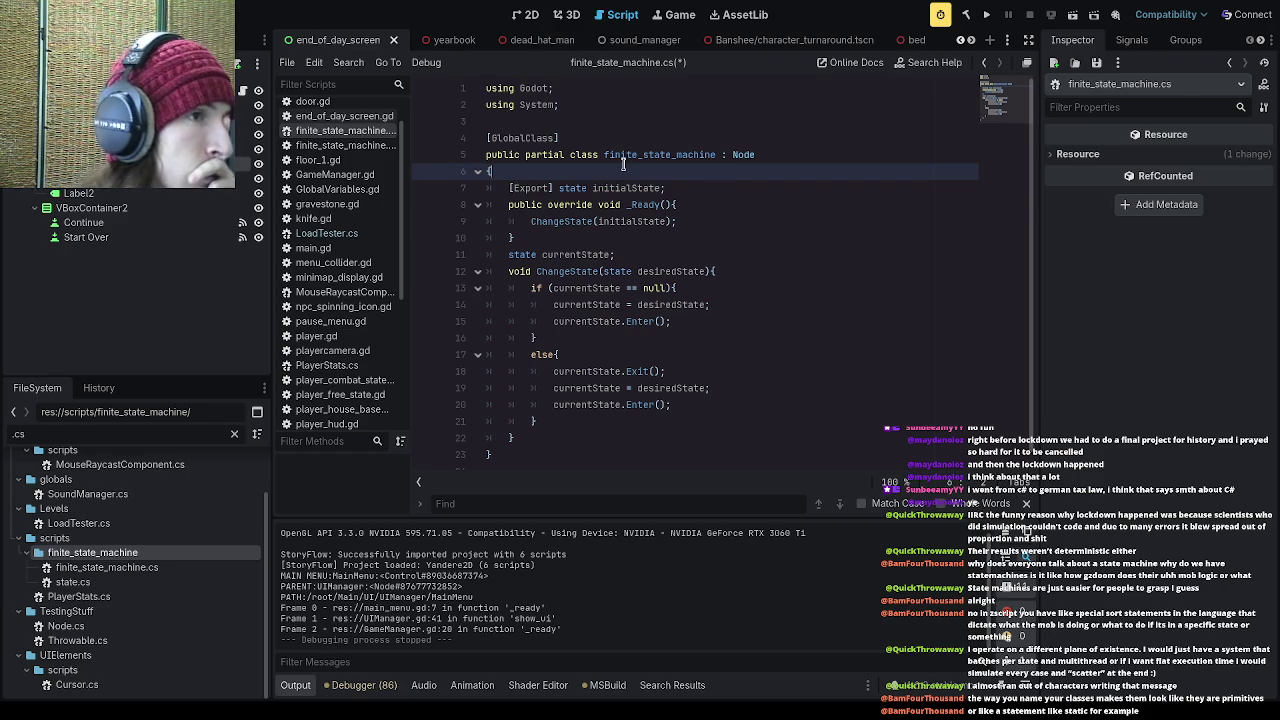
left_click(652, 236)
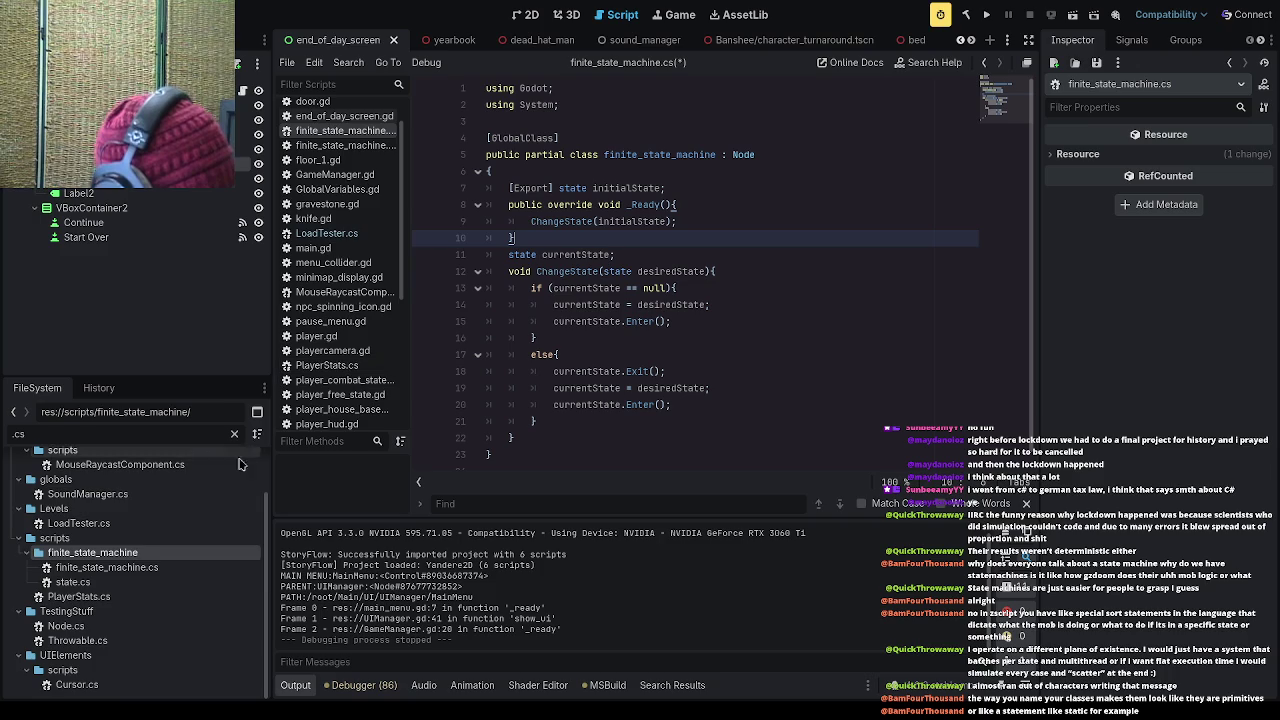
double_click(177, 582)
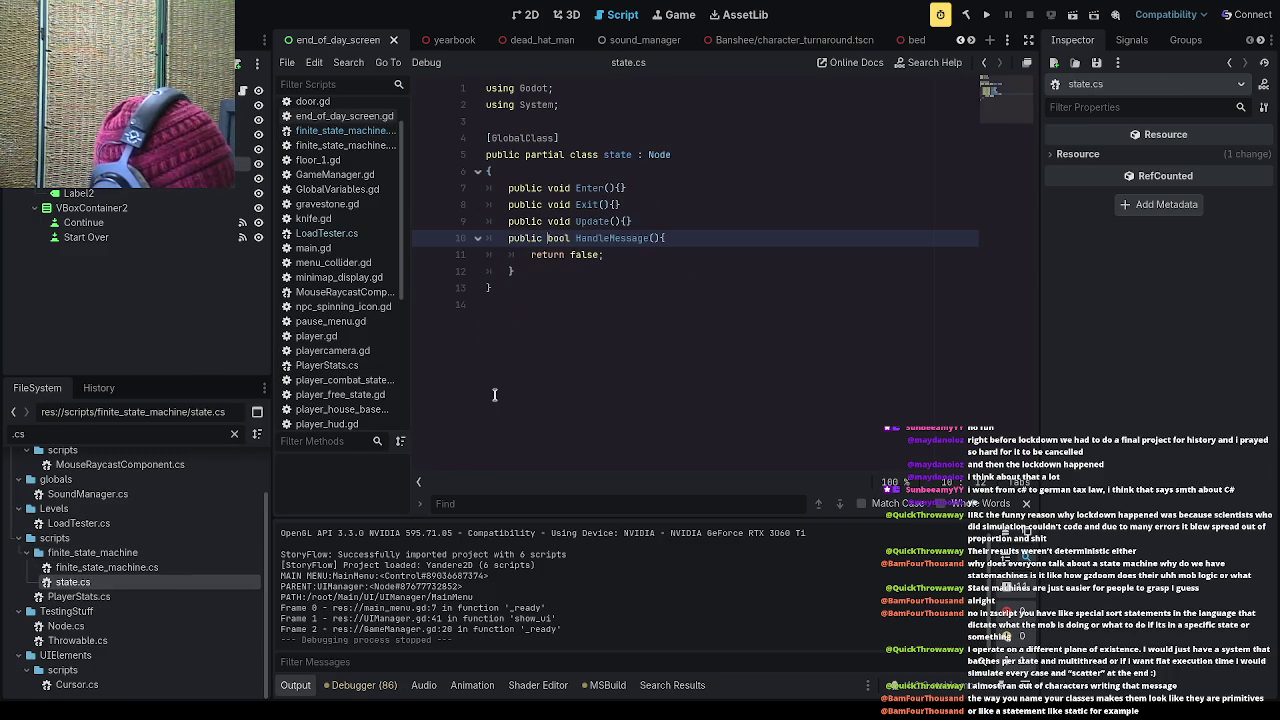
left_click_drag(530, 271, 486, 171)
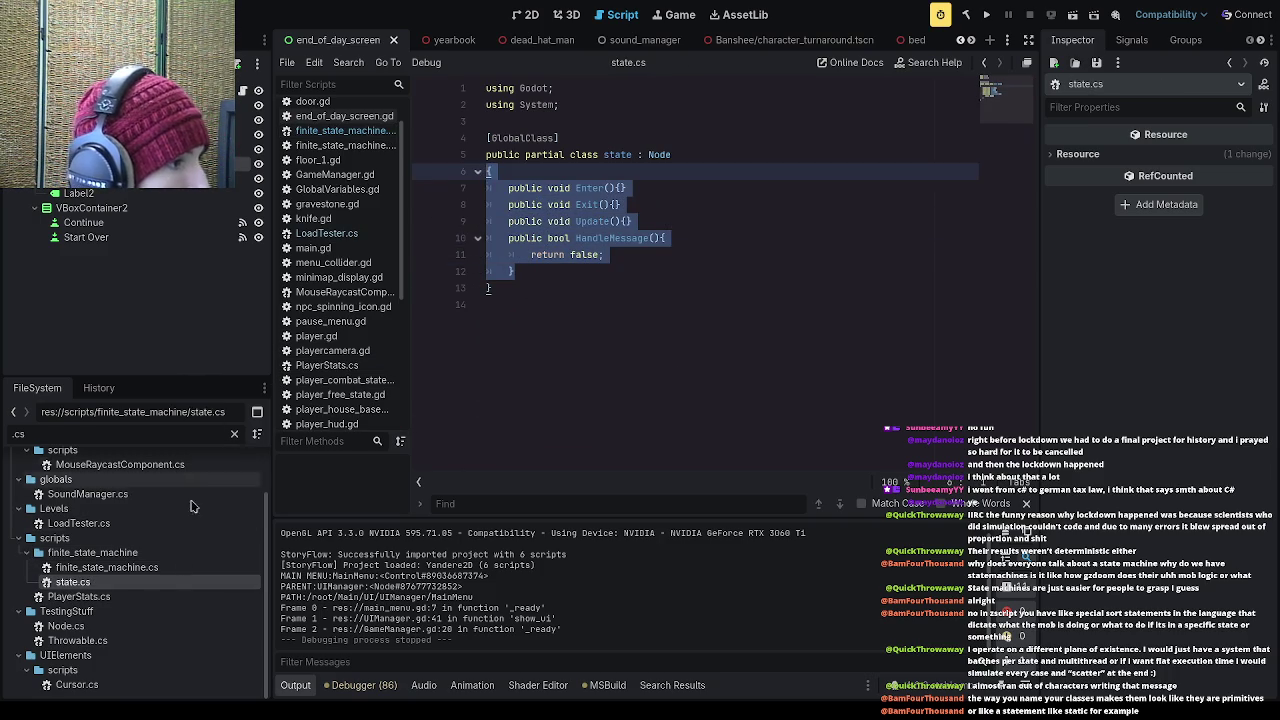
double_click(171, 567)
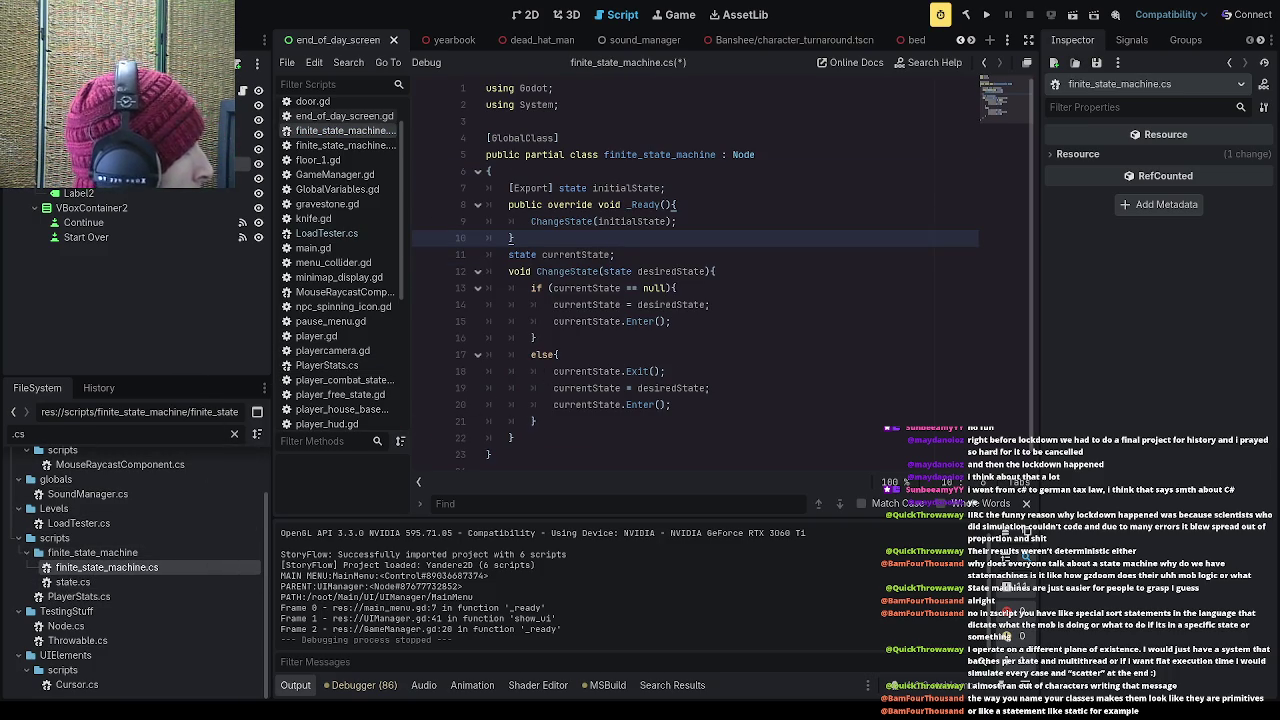
left_click(626, 427)
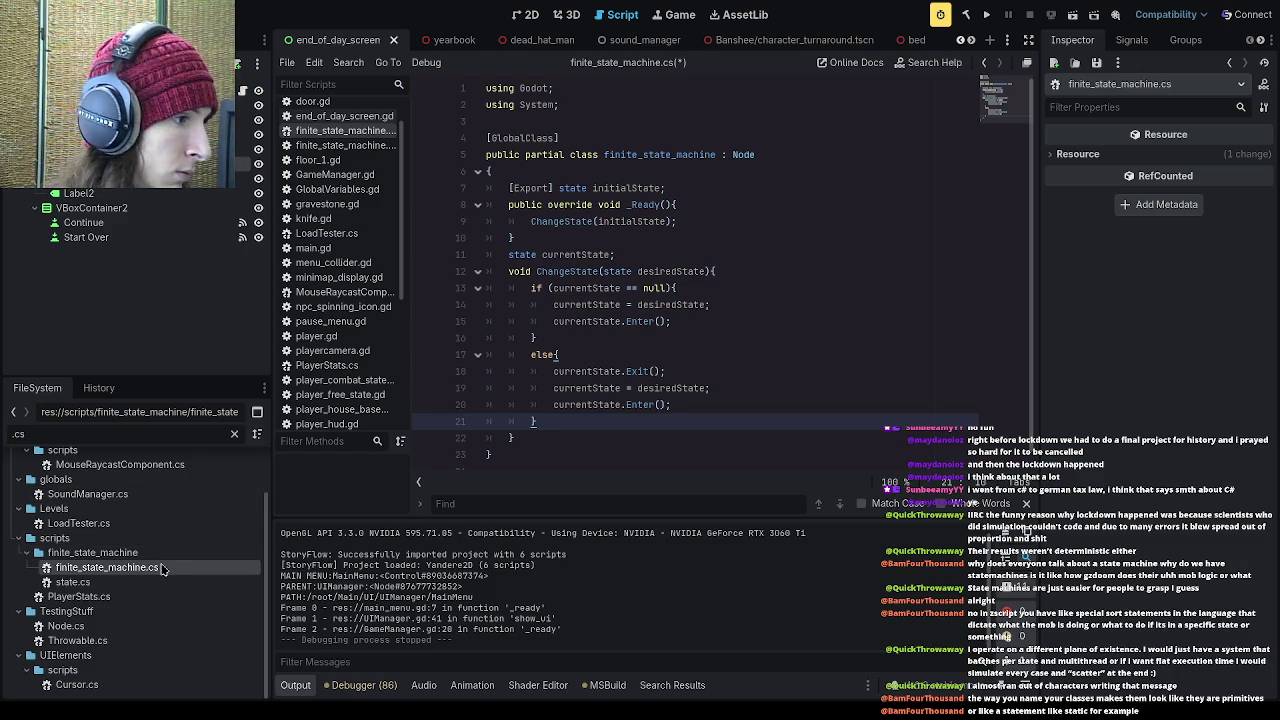
left_click(104, 555)
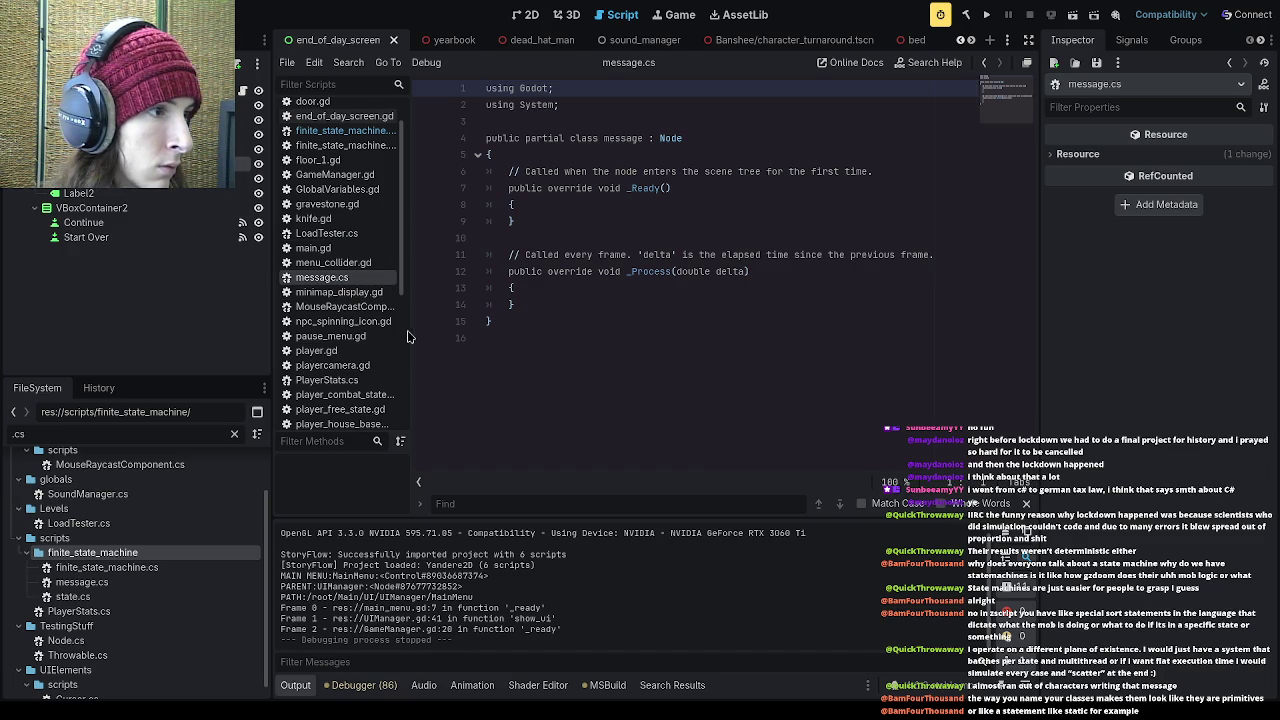
- Open the new message.cs script, with its partial message class deriving from Node
double_click(82, 581)
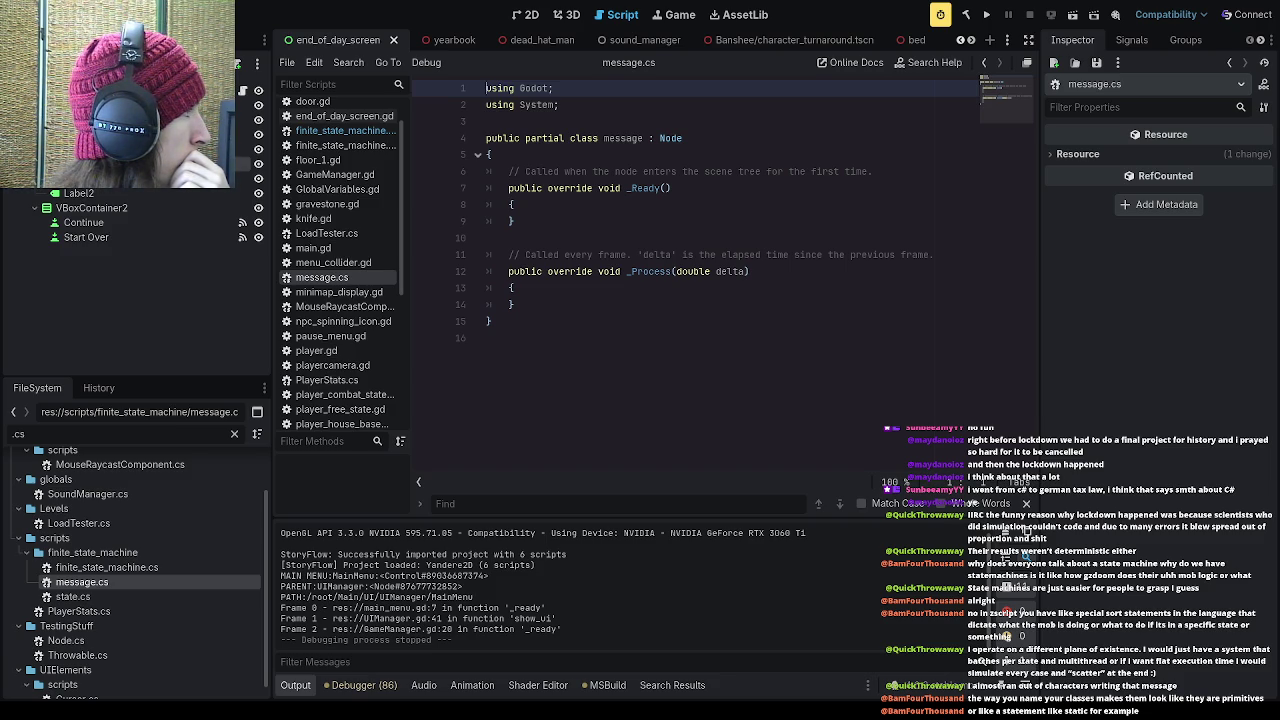
left_click(561, 122)
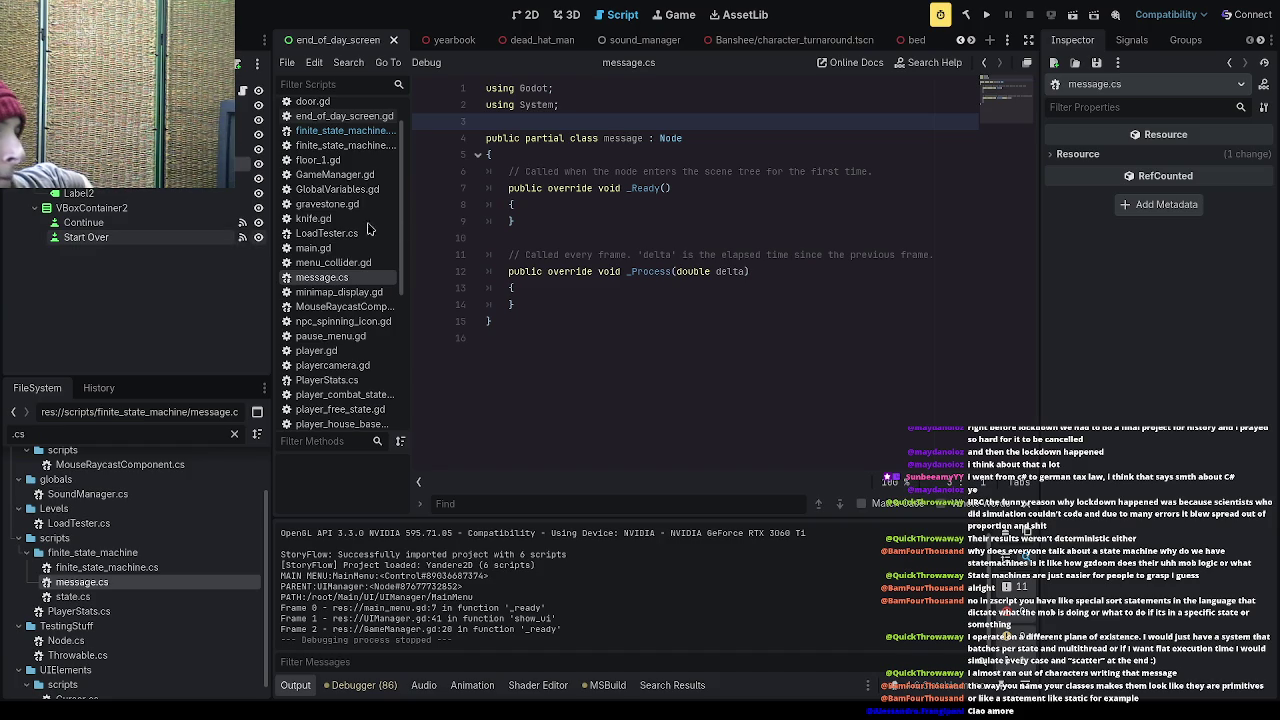
left_click(559, 205)
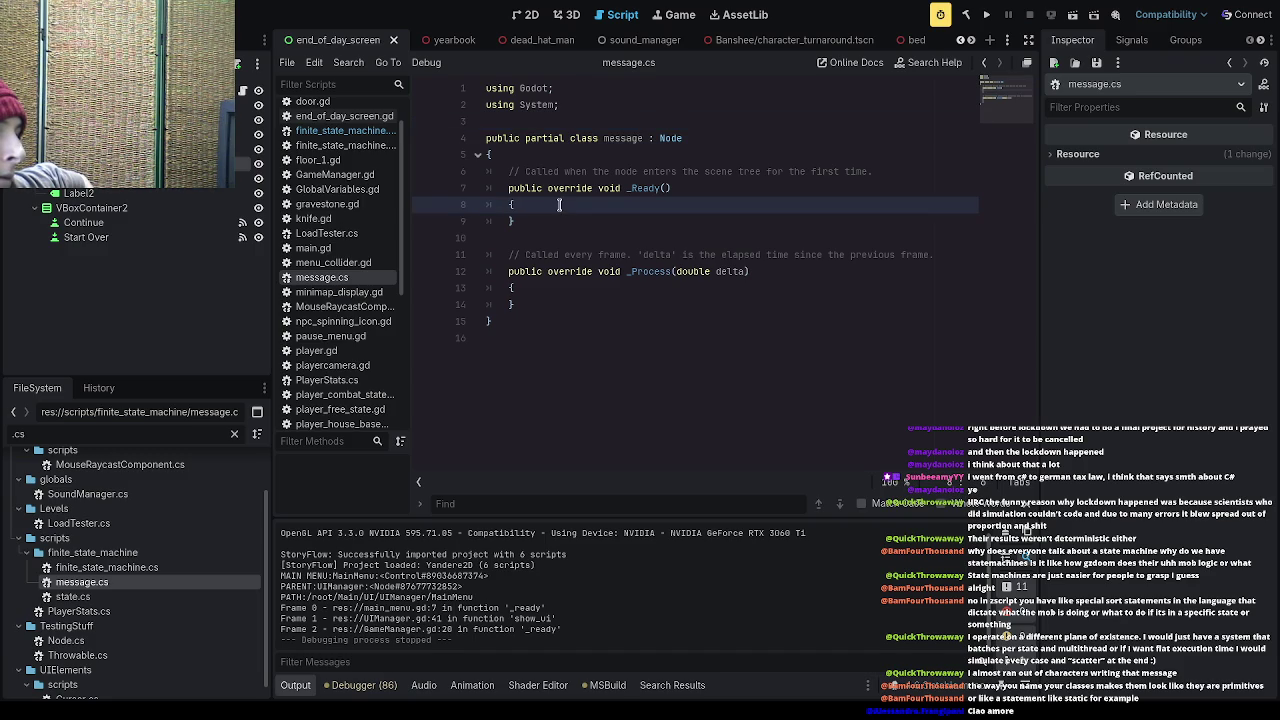
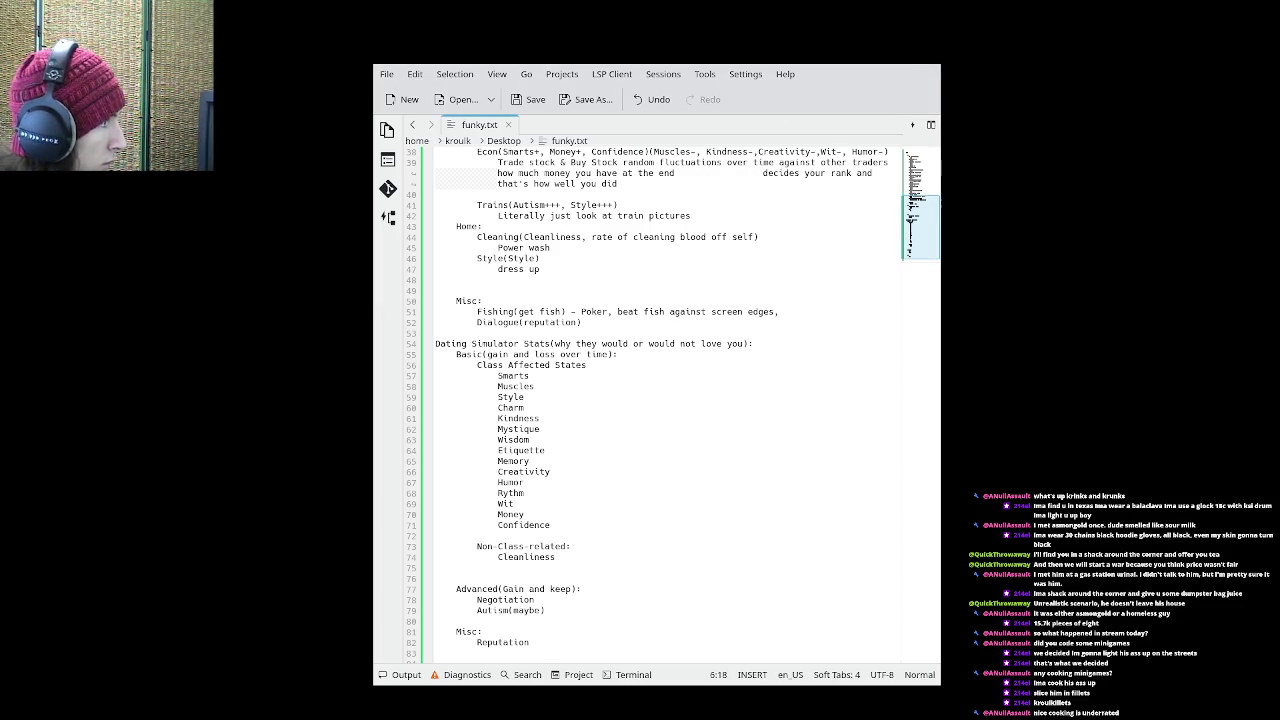
- Review the Biology, dissection, Alchemy and History class entries near the top of the list
scroll(671, 360, "up", 5)
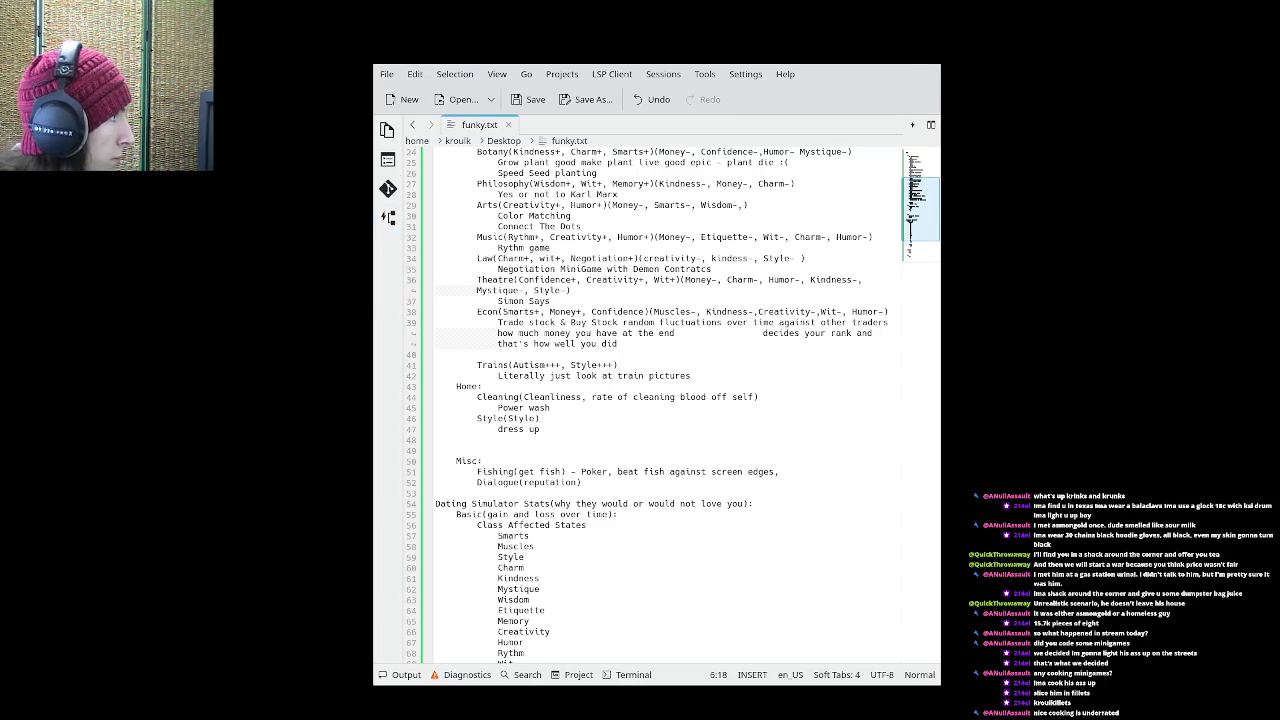
scroll(493, 188, "up", 8)
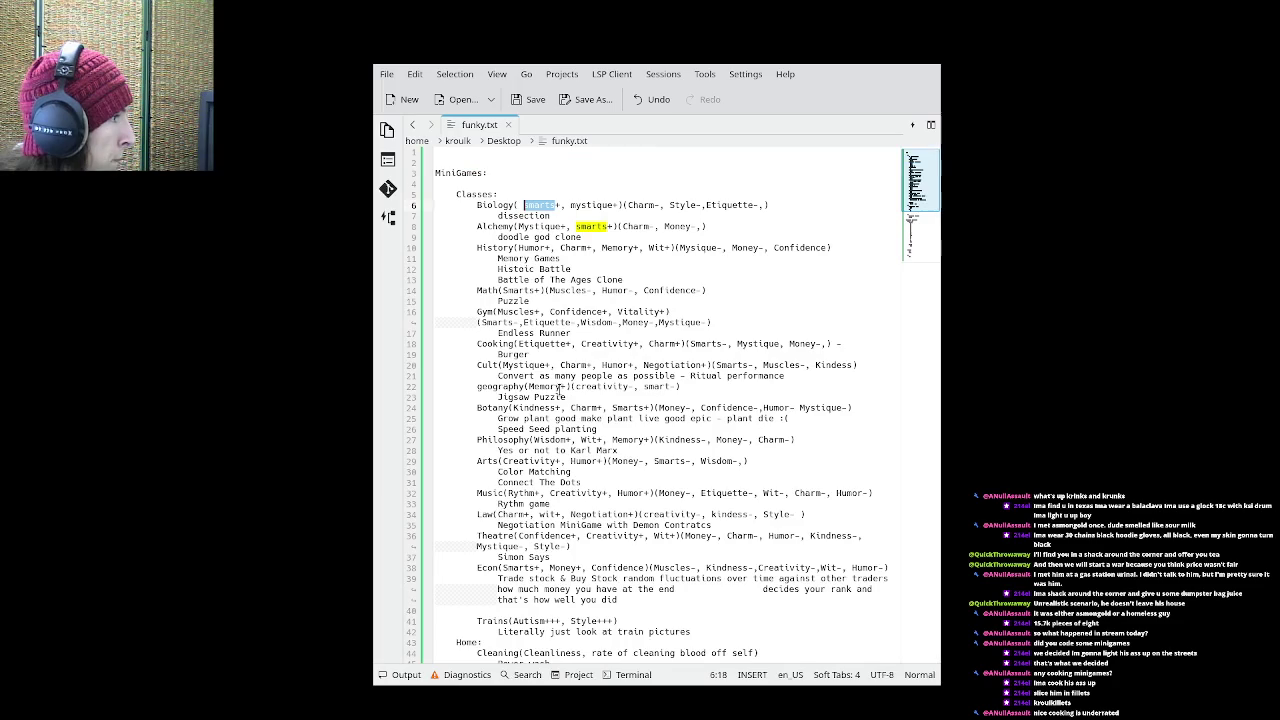
left_click_drag(477, 205, 515, 205)
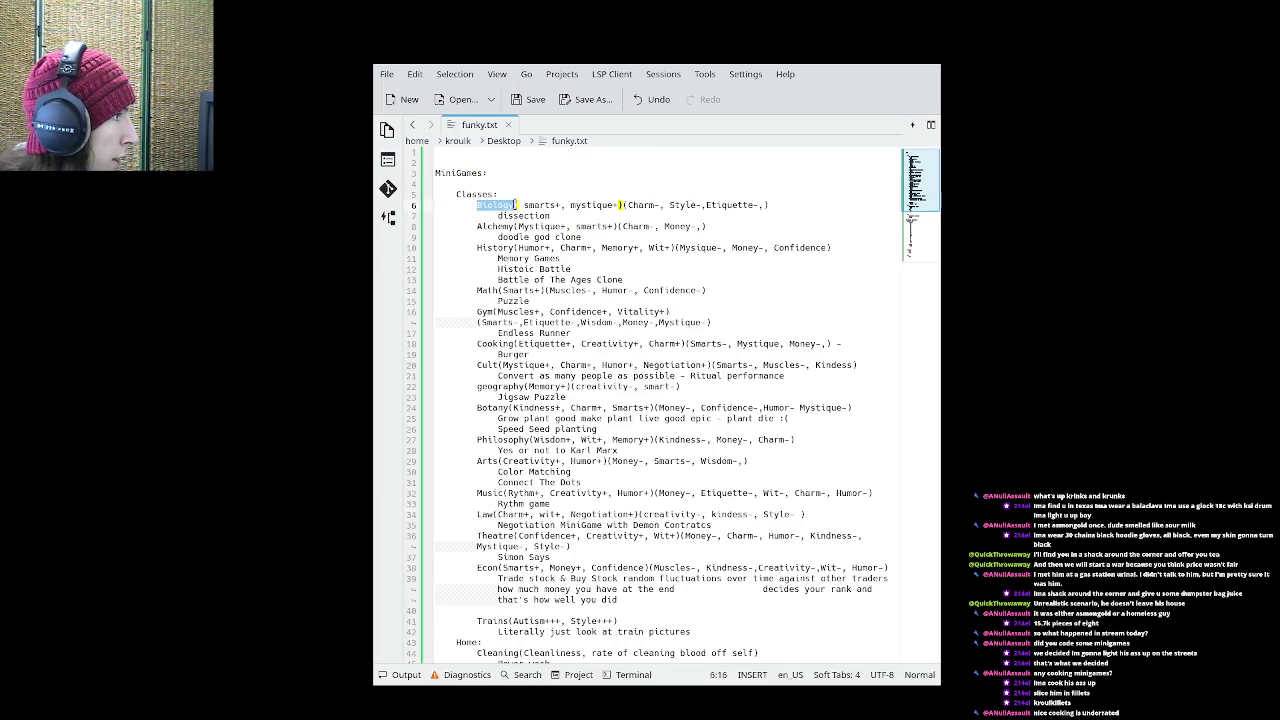
left_click(492, 216)
mouse_move(492, 216)
left_mouse_down()
mouse_move(553, 216)
mouse_move(595, 238)
mouse_move(492, 227)
mouse_move(590, 237)
mouse_move(497, 259)
mouse_move(549, 271)
left_mouse_up()
left_click(590, 217)
left_click(543, 260)
mouse_move(640, 281)
left_mouse_down()
mouse_move(655, 276)
mouse_move(643, 285)
mouse_move(643, 272)
left_mouse_up()
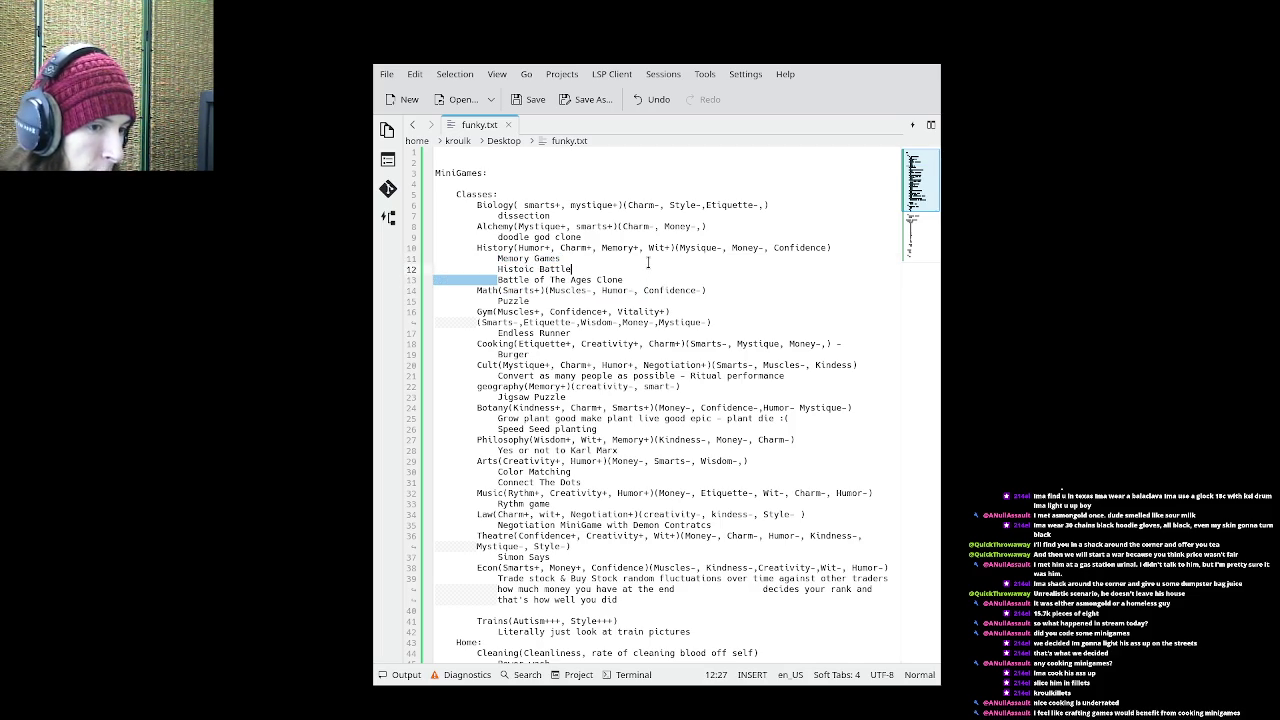
- Look over the Arts, Burger, Cult, Cleaning/Power Wash and Home 'Style' entries
left_click(551, 461)
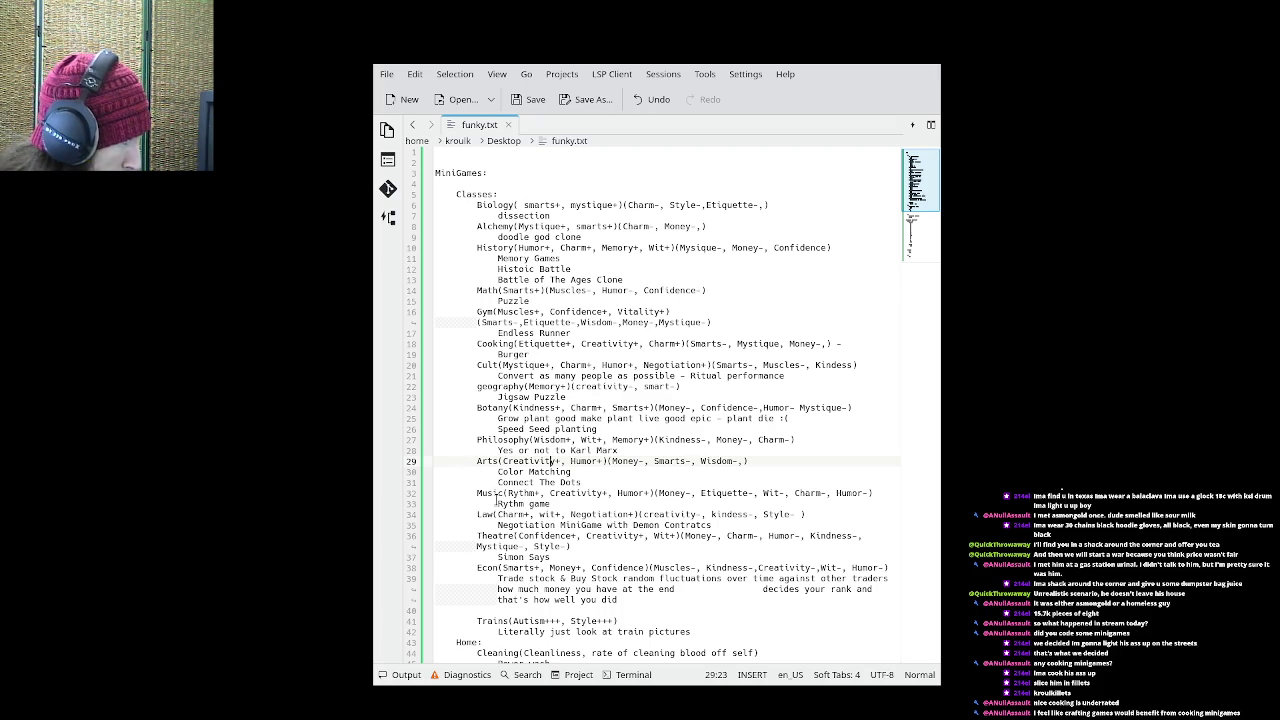
left_click(503, 354)
double_click(510, 352)
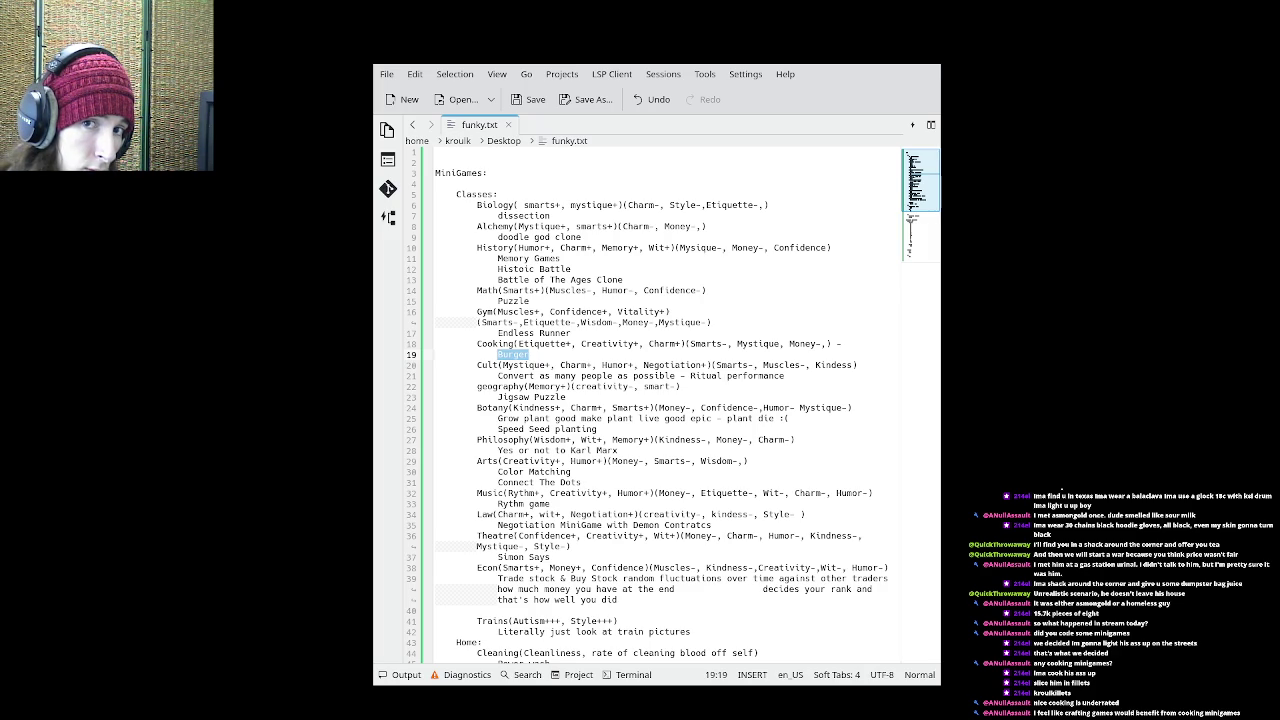
left_click(640, 375)
scroll(635, 385, "down", 8)
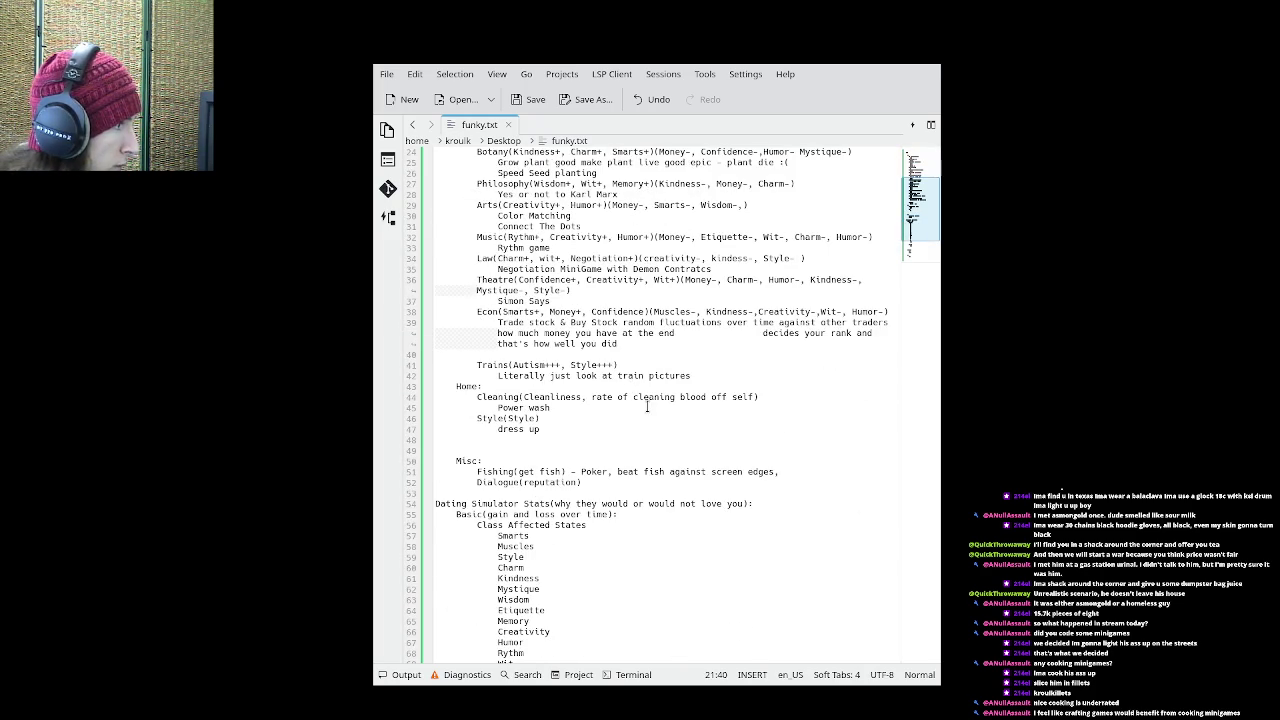
left_click_drag(477, 396, 533, 396)
left_click(575, 407)
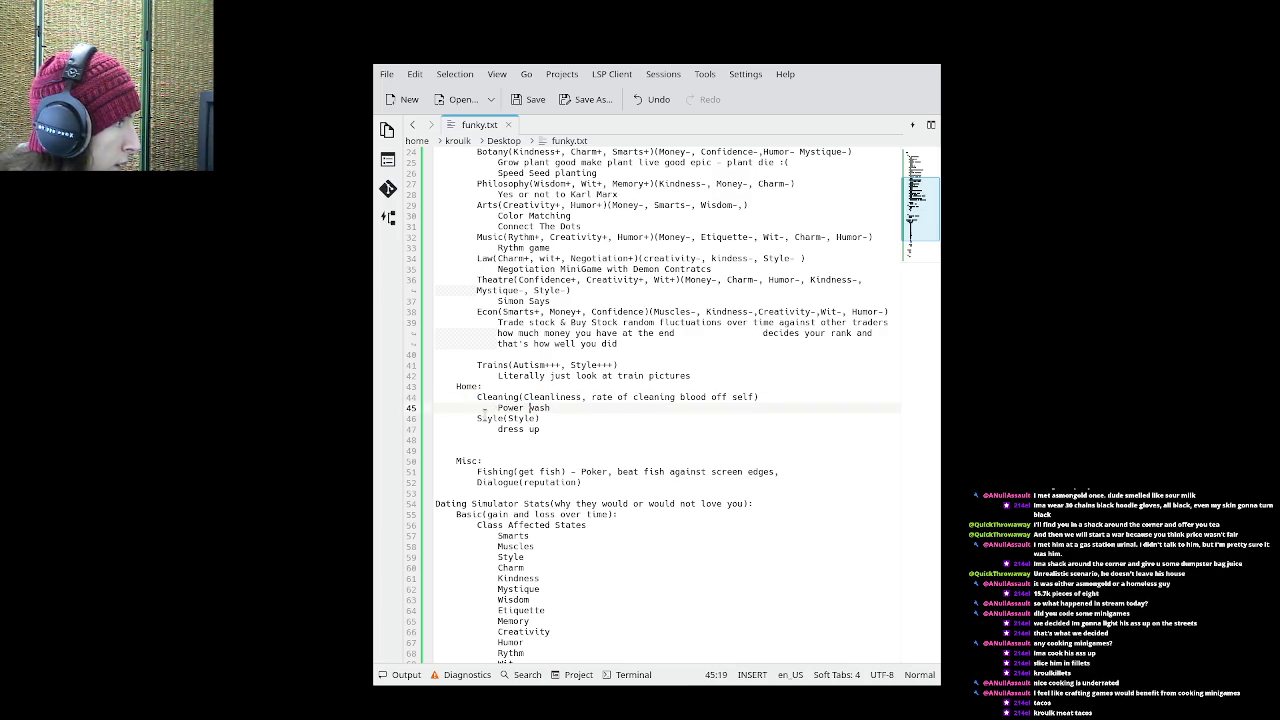
double_click(490, 418)
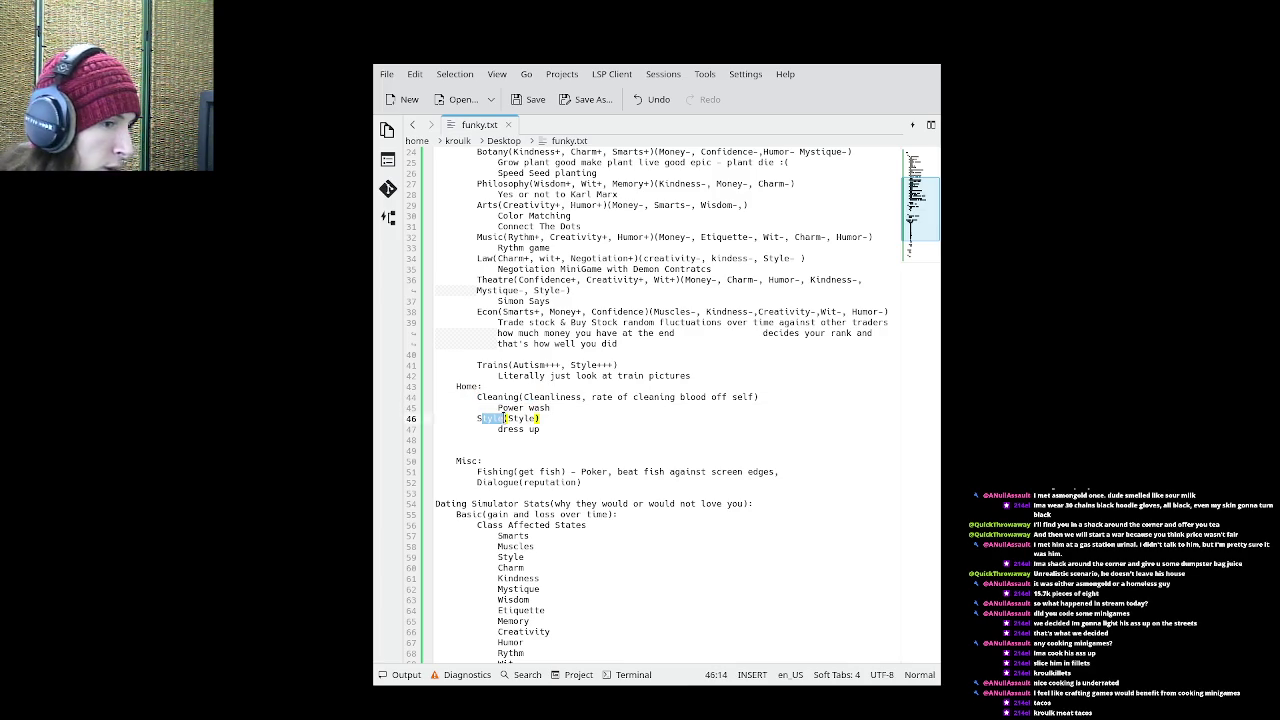
- Delete the empty line 48 below 'dress up' in the Home section
left_click(583, 428)
left_click(571, 438)
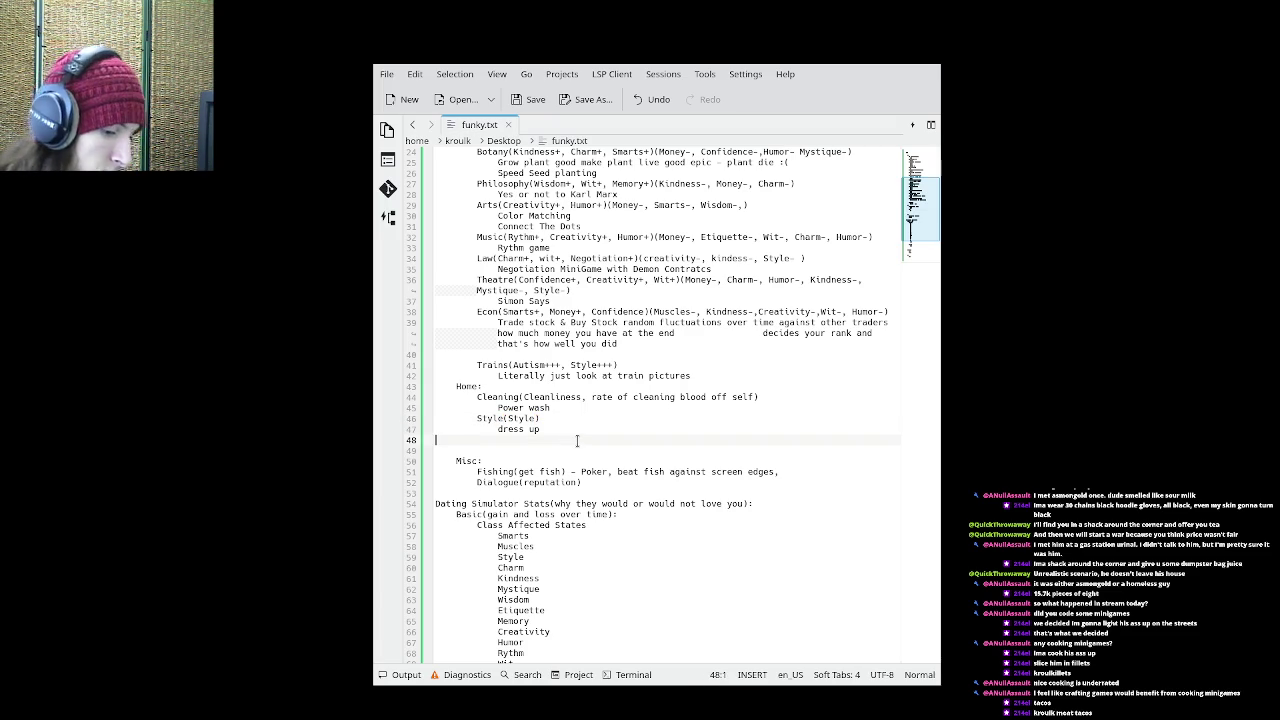
key("BackSpace")
scroll(531, 405, "down", 1)
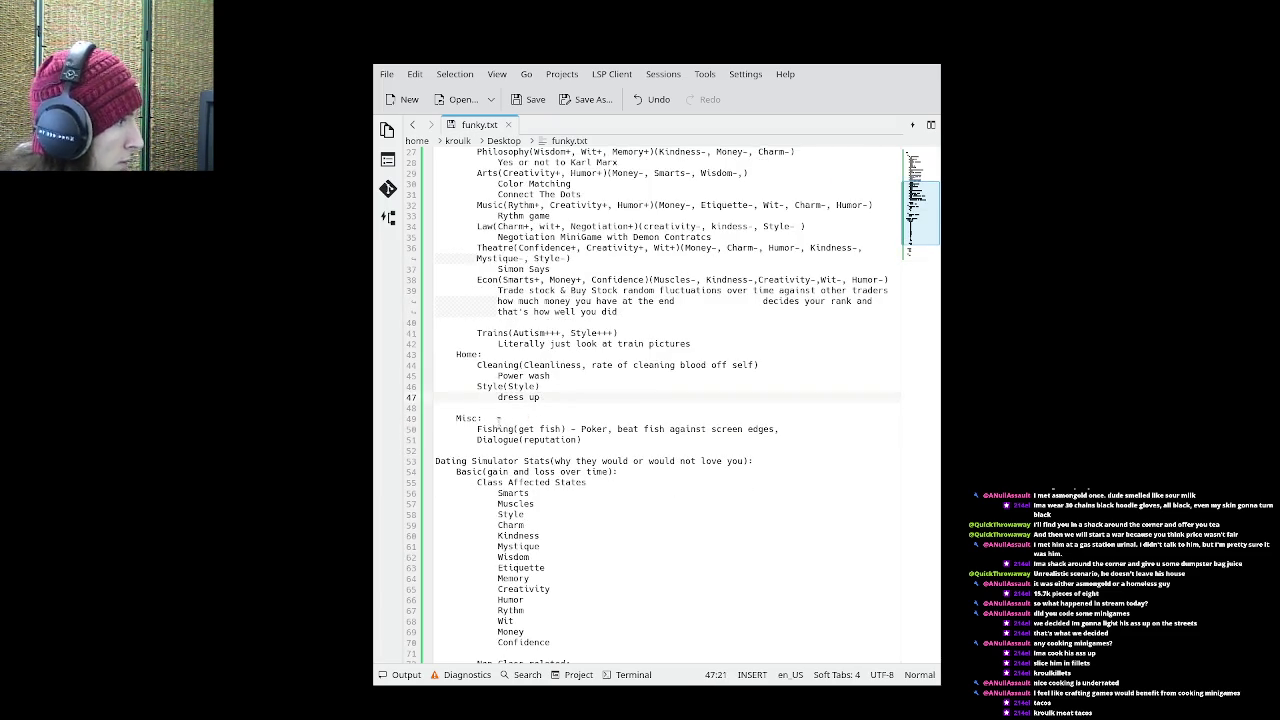
scroll(512, 248, "up", 9)
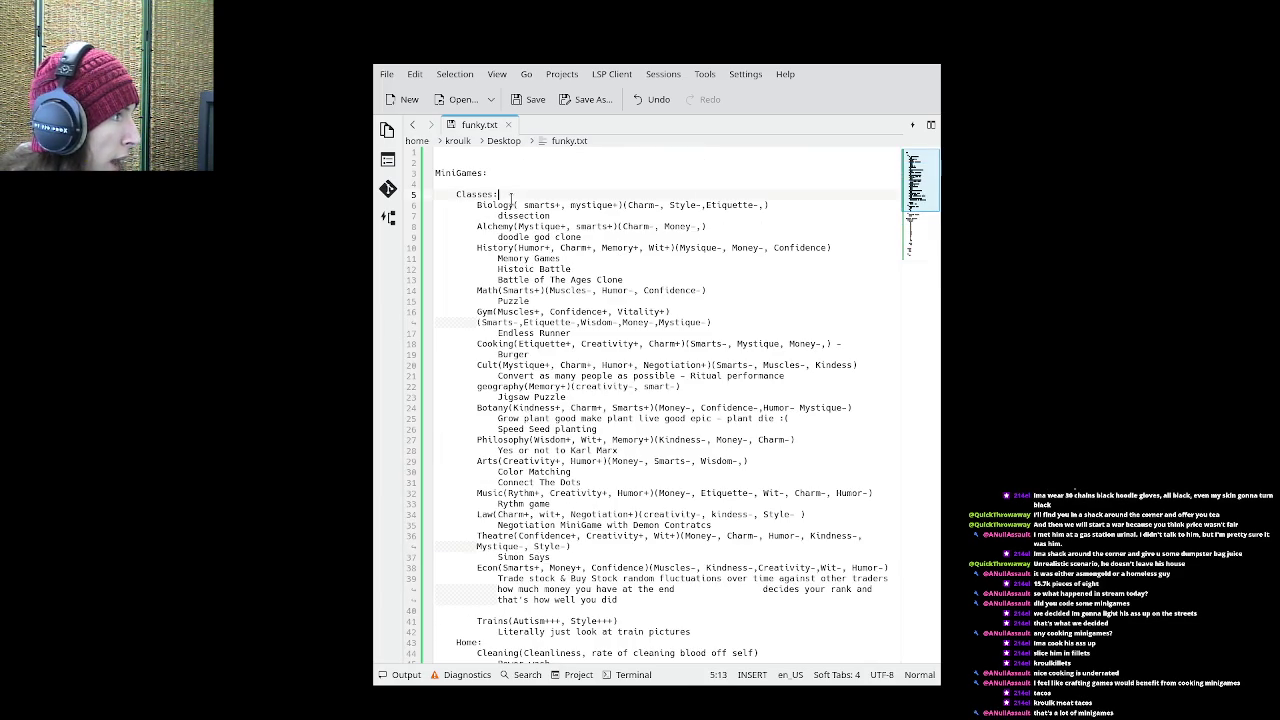
- Review the Biology class with its dissection and doodle god clone minigame lines
left_click_drag(514, 205, 477, 205)
left_click(505, 222)
triple_click(505, 215)
left_click(517, 237)
triple_click(515, 240)
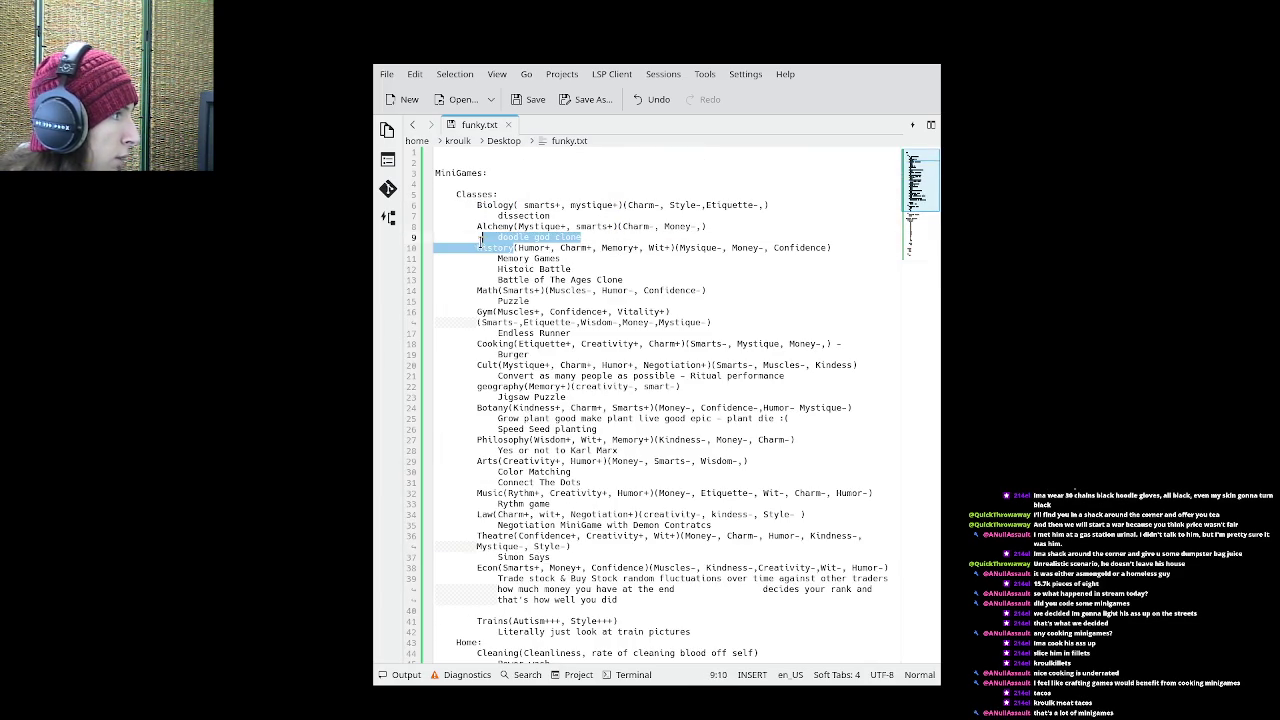
left_click(505, 248)
left_click(500, 258)
- Look over the Math, Puzzle, Gym, Cooking, Cult and geography entries
double_click(490, 290)
left_click(488, 300)
left_click(493, 311)
left_click(487, 322)
double_click(514, 343)
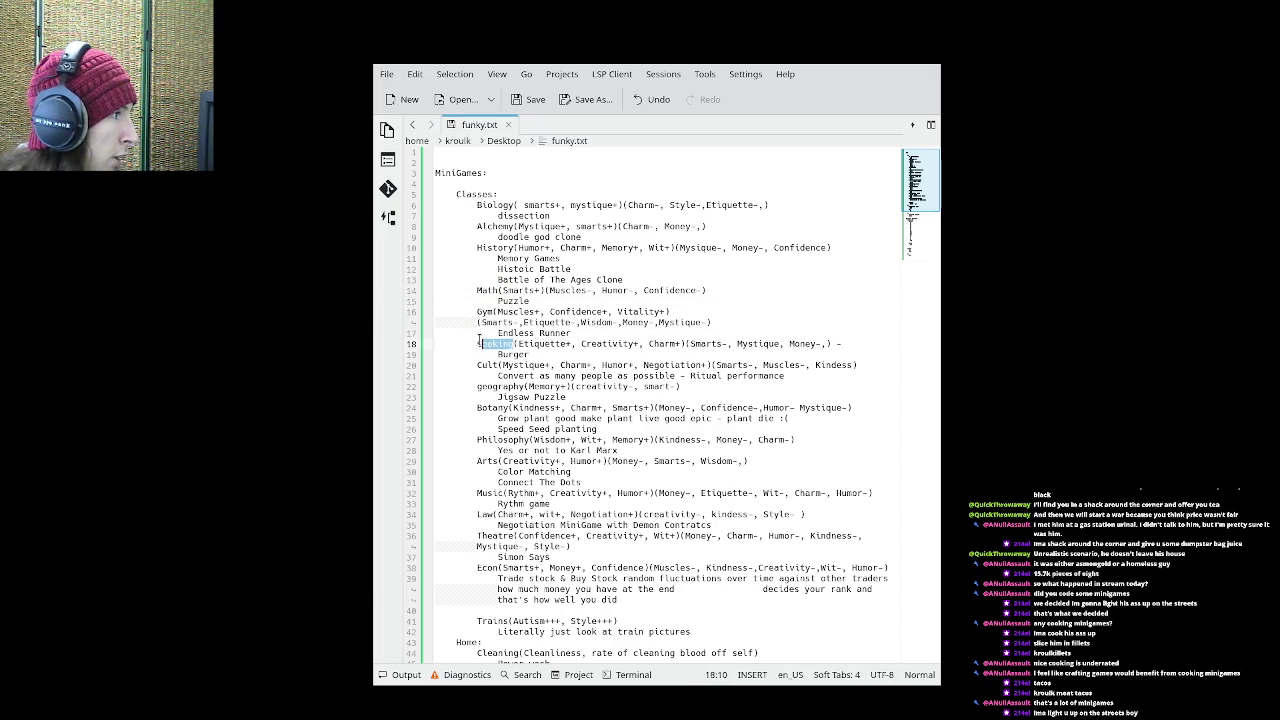
double_click(498, 365)
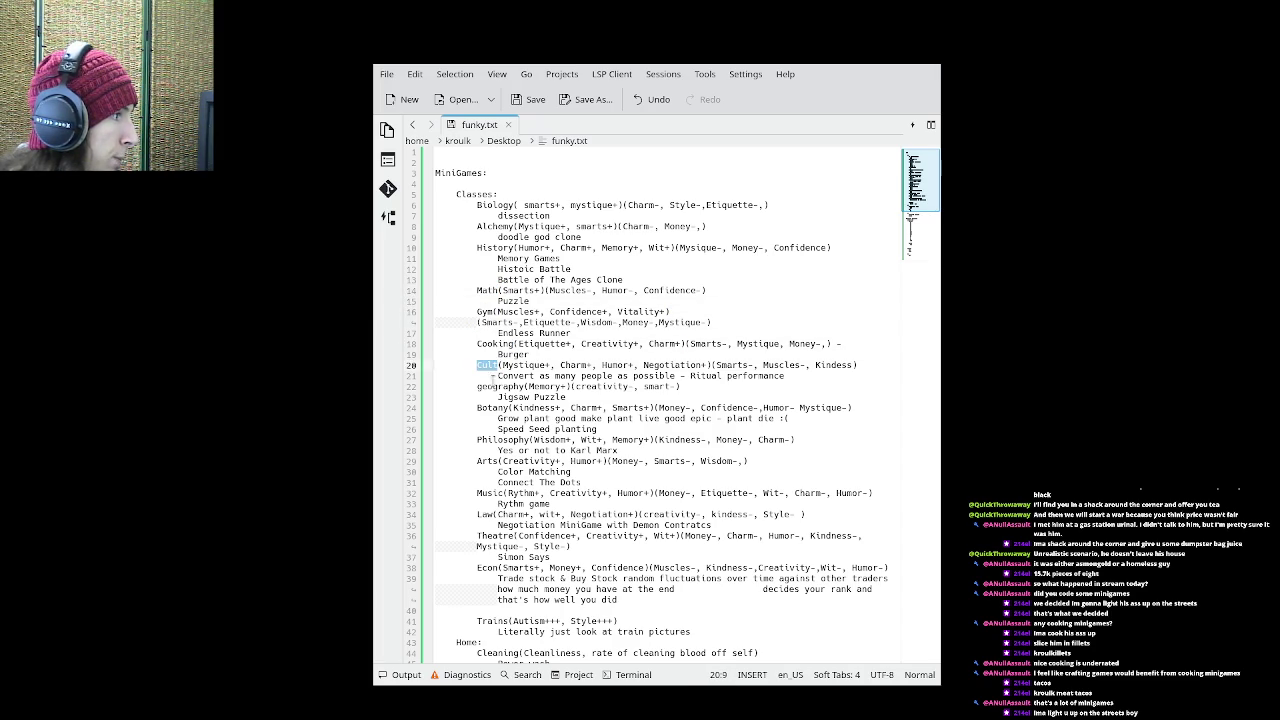
left_click_drag(524, 387, 477, 386)
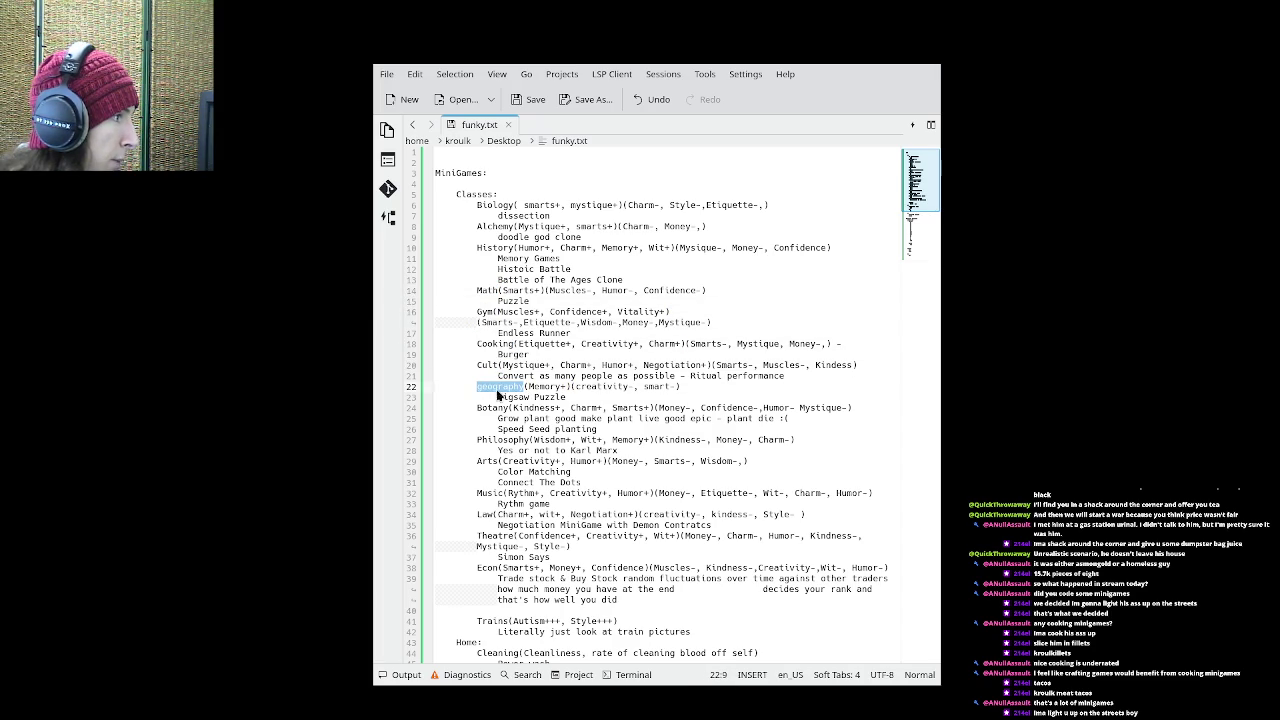
- Scroll down to Dating Simulator Stats and put the caret on the Muscles stat
scroll(540, 413, "down", 2)
scroll(540, 413, "down", 5)
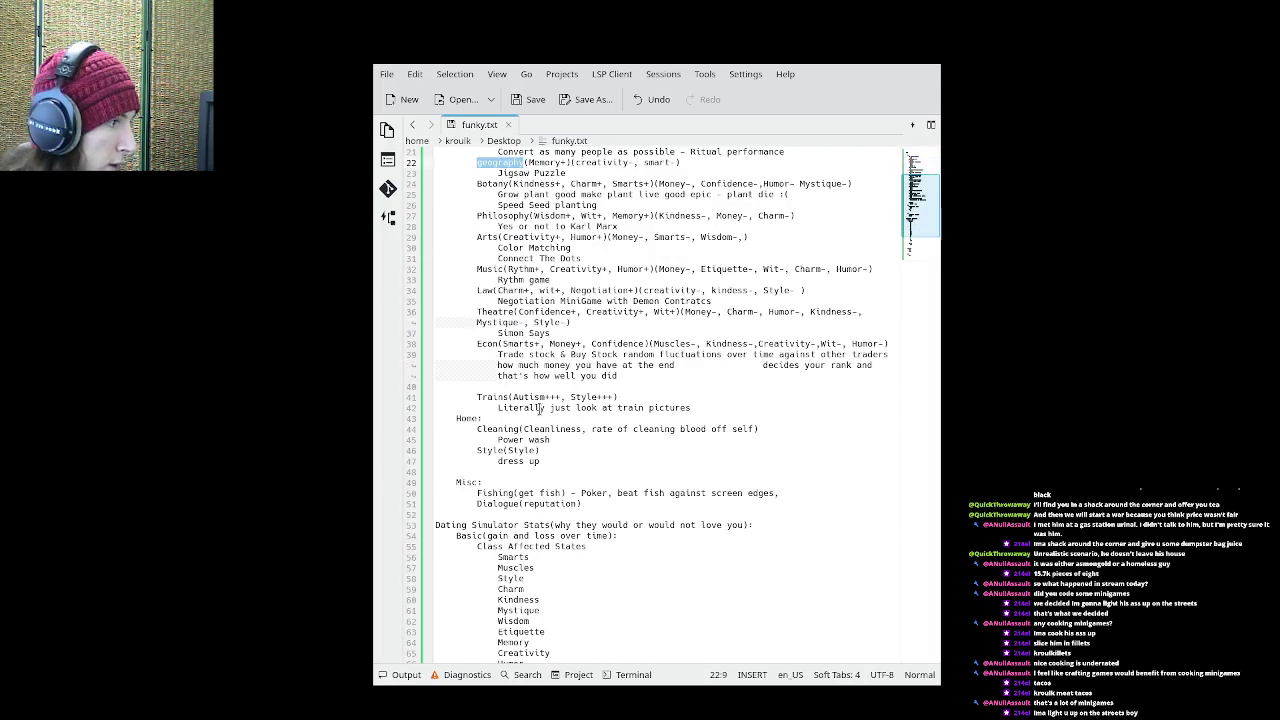
scroll(551, 408, "down", 3)
scroll(551, 408, "down", 3)
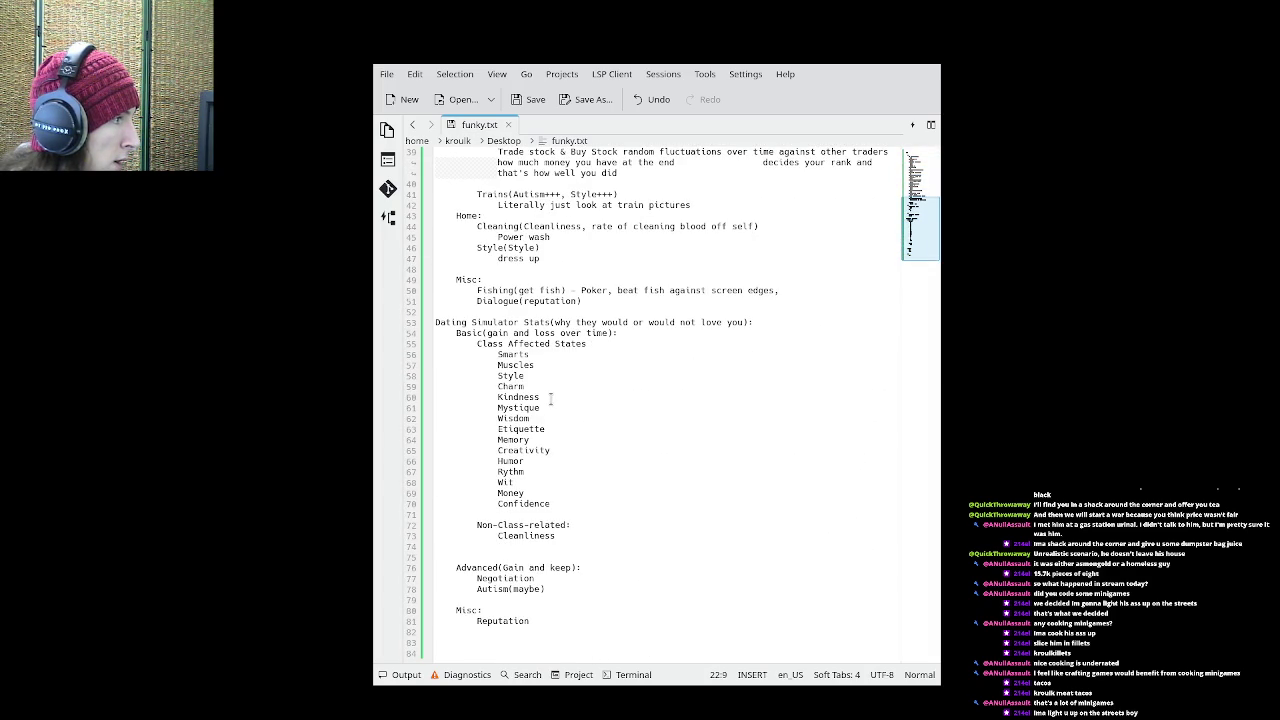
left_click(573, 367)
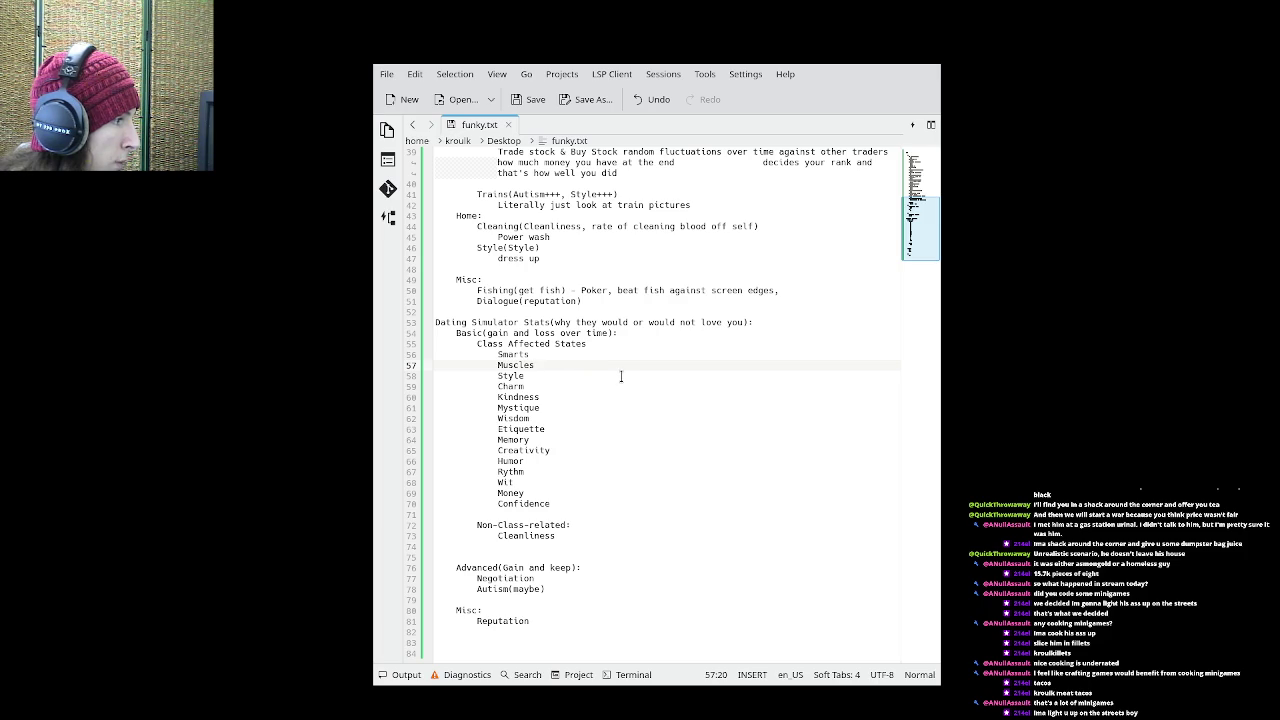
- Review the class stats Smarts through Confidence, plus Cleanliness, Negotiation and Autism(maybe)
mouse_move(555, 503)
left_mouse_down()
mouse_move(500, 385)
mouse_move(445, 354)
left_mouse_up()
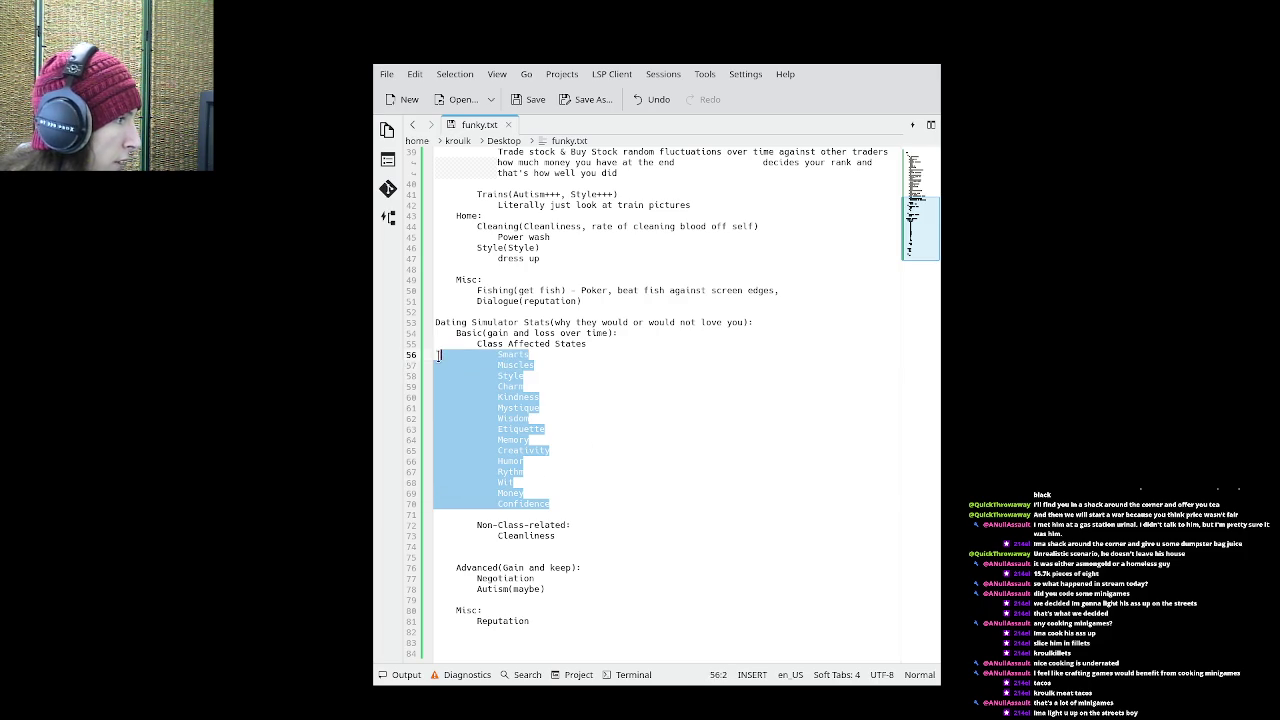
left_click(535, 400)
left_click_drag(555, 537, 498, 537)
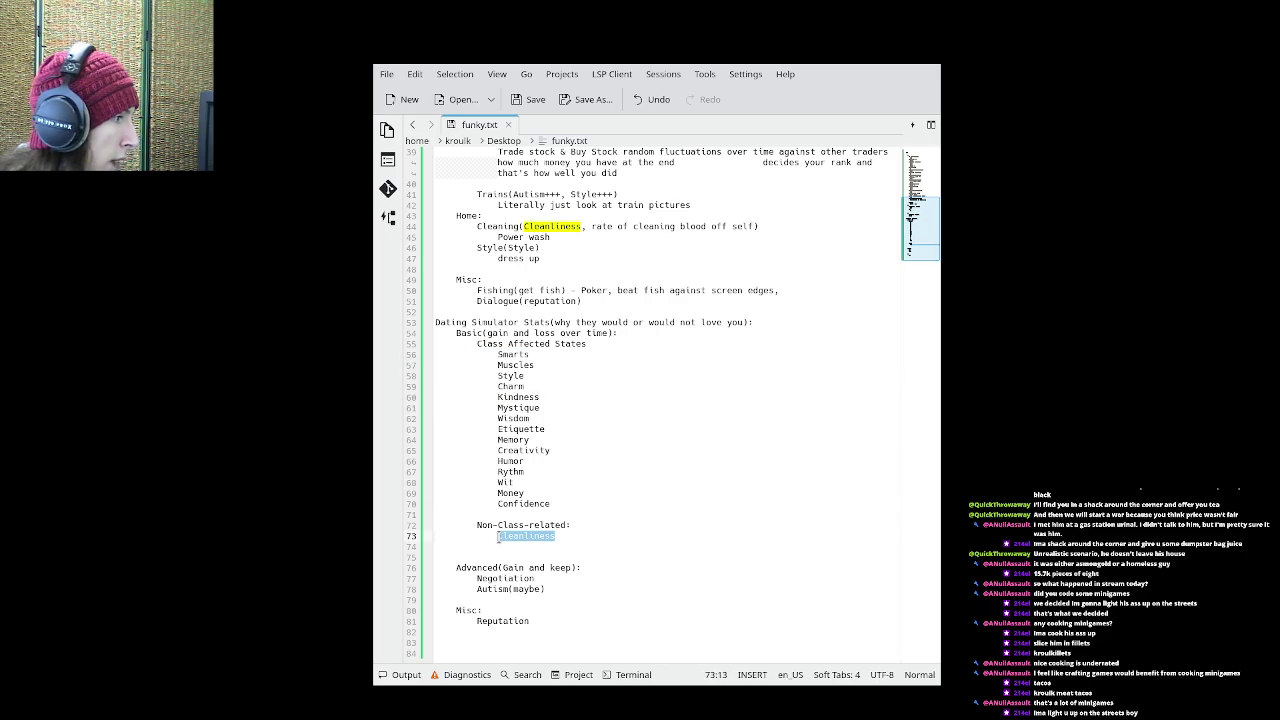
left_click(548, 516)
left_click(536, 578)
mouse_move(536, 578)
left_mouse_down()
mouse_move(477, 578)
mouse_move(540, 589)
mouse_move(477, 589)
mouse_move(509, 591)
left_mouse_up()
left_click(478, 589)
left_click(530, 602)
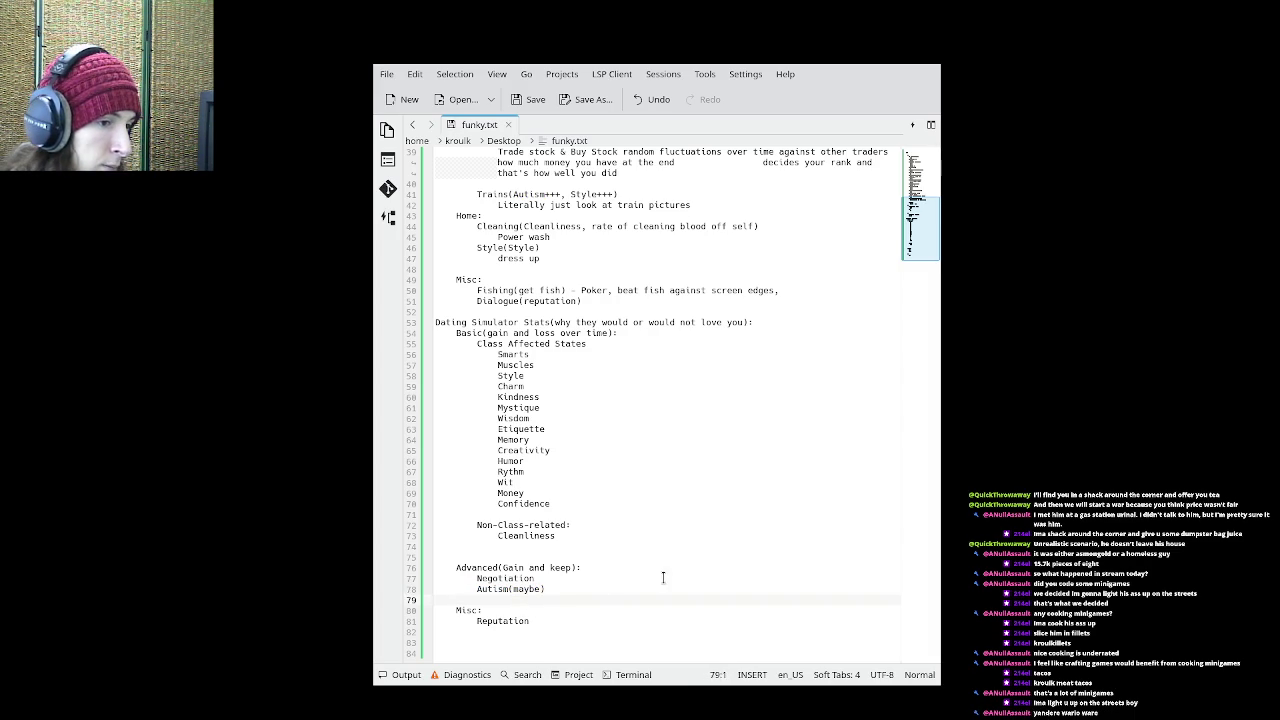
- Delete the extra blank line above 'Advanced(Gain and keep):'
scroll(627, 577, "up", 7)
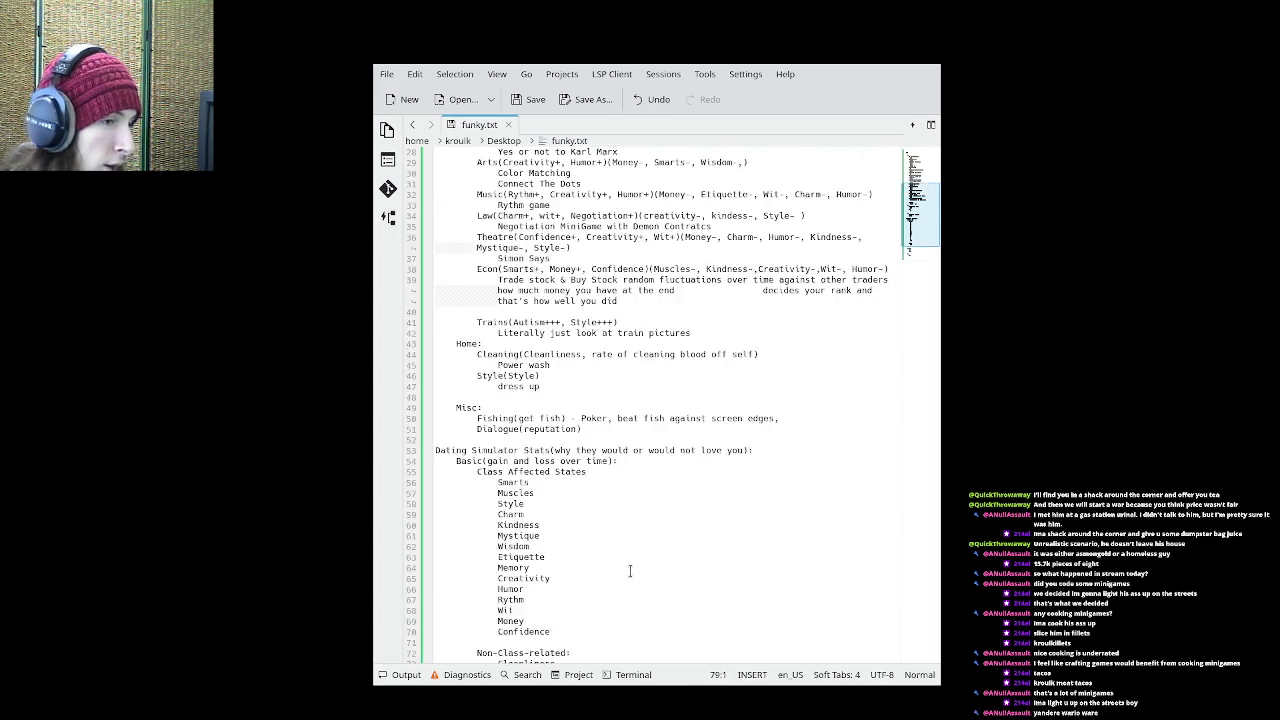
scroll(630, 571, "down", 7)
left_click(641, 557)
key("BackSpace")
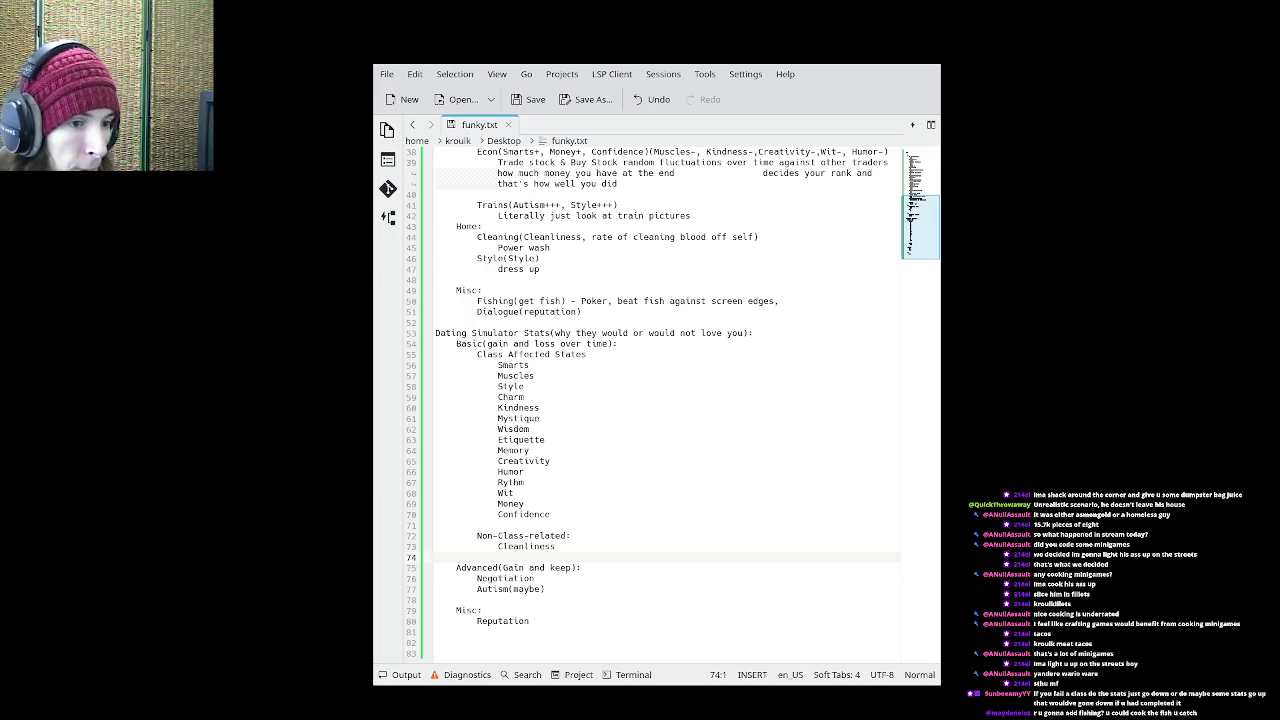
left_click(477, 300)
left_click_drag(477, 300, 515, 300)
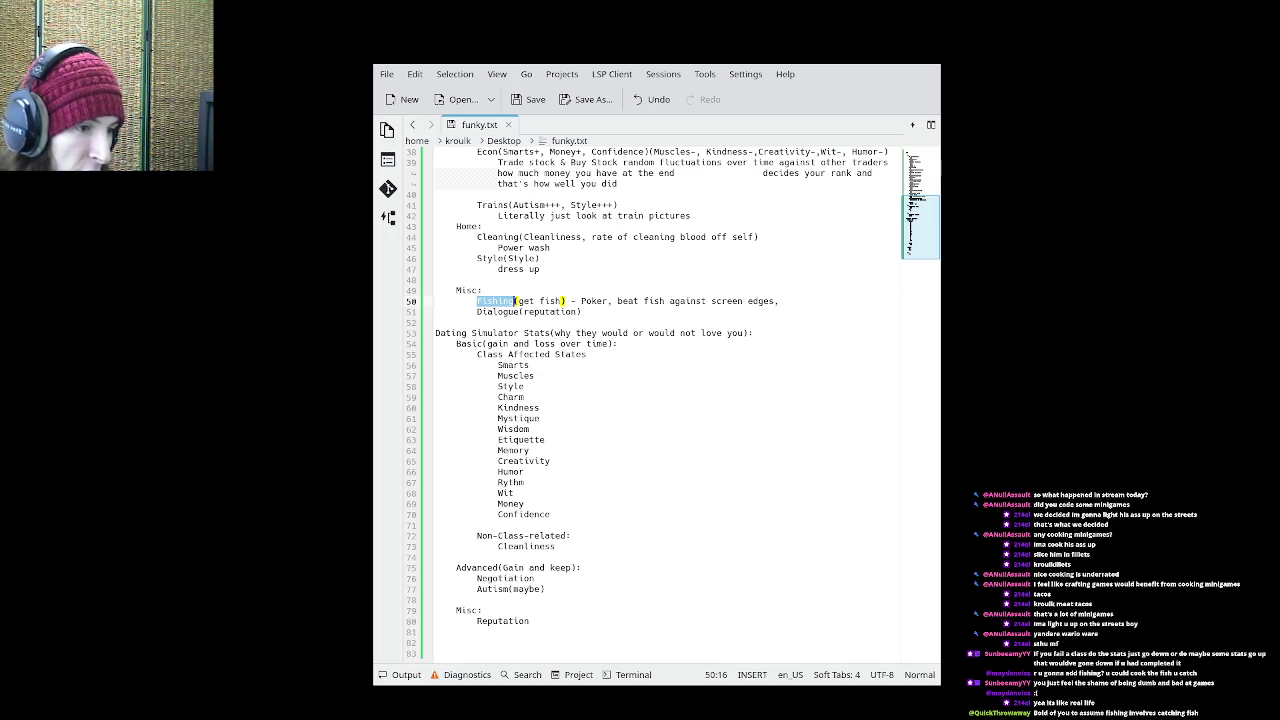
left_click_drag(581, 300, 703, 298)
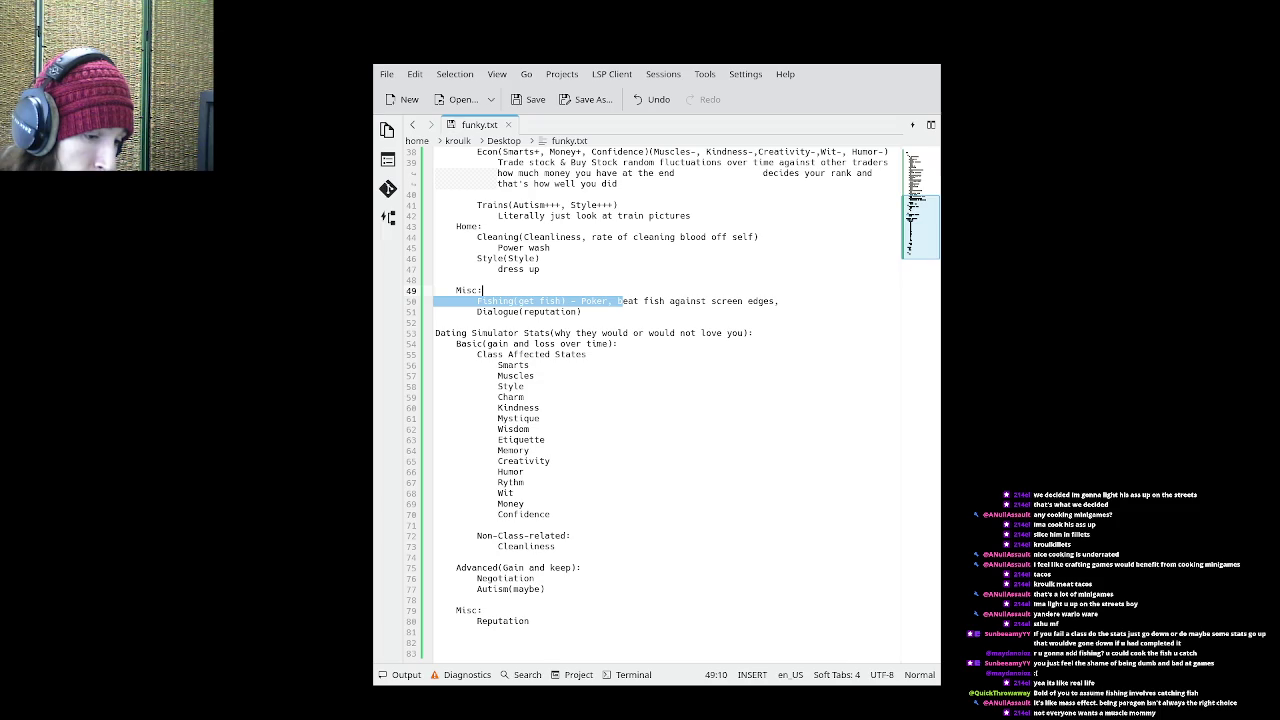
double_click(520, 472)
double_click(536, 450)
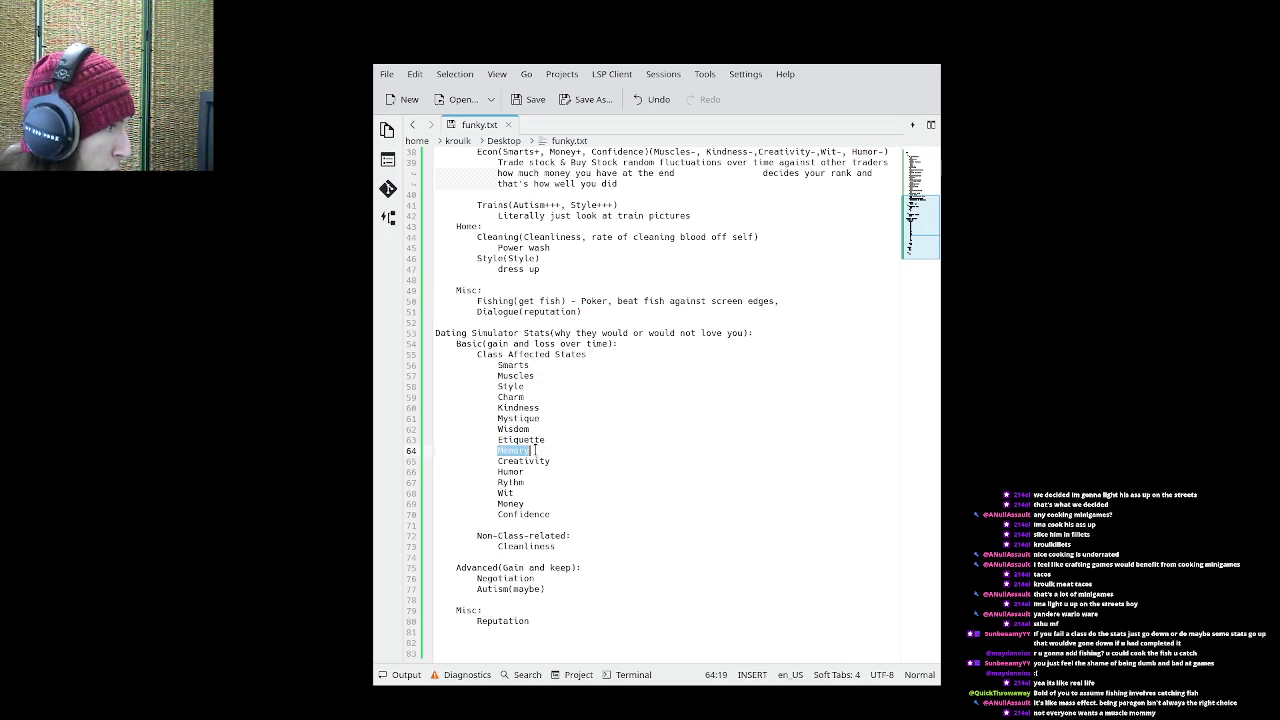
mouse_move(550, 438)
left_mouse_down()
mouse_move(495, 438)
mouse_move(552, 420)
mouse_move(497, 388)
left_mouse_up()
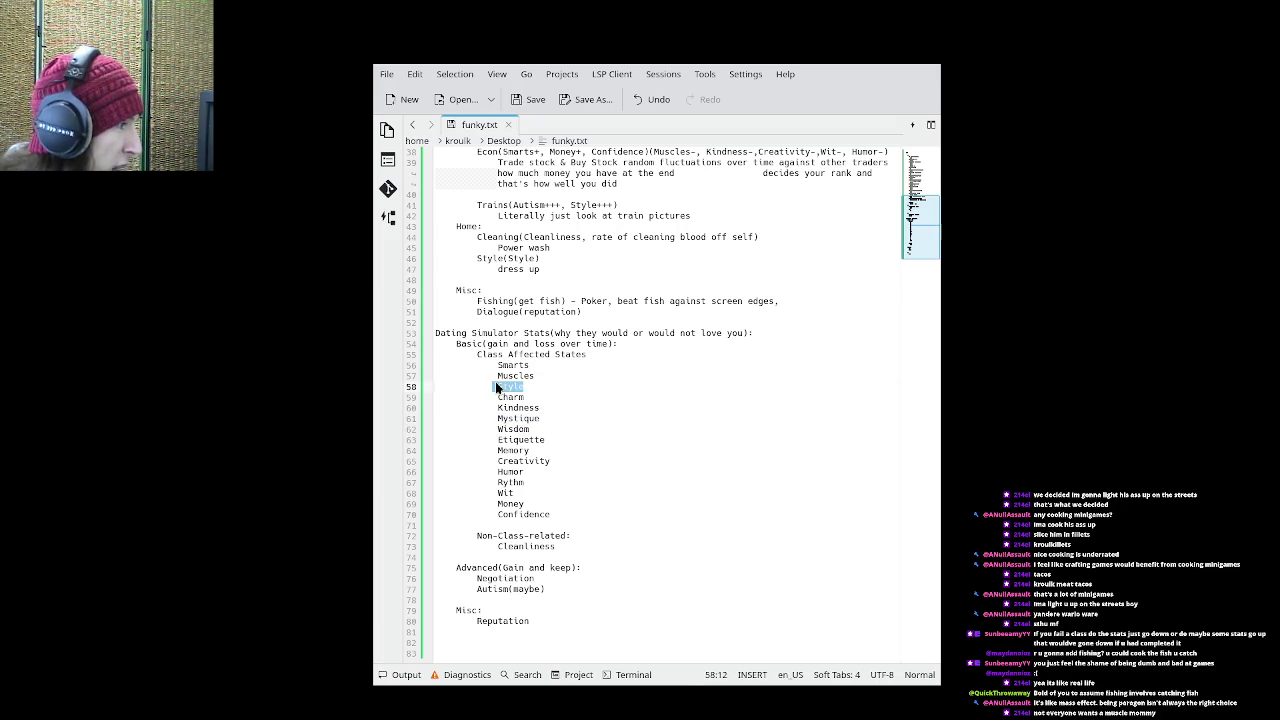
left_click_drag(524, 504, 498, 505)
left_click(620, 495)
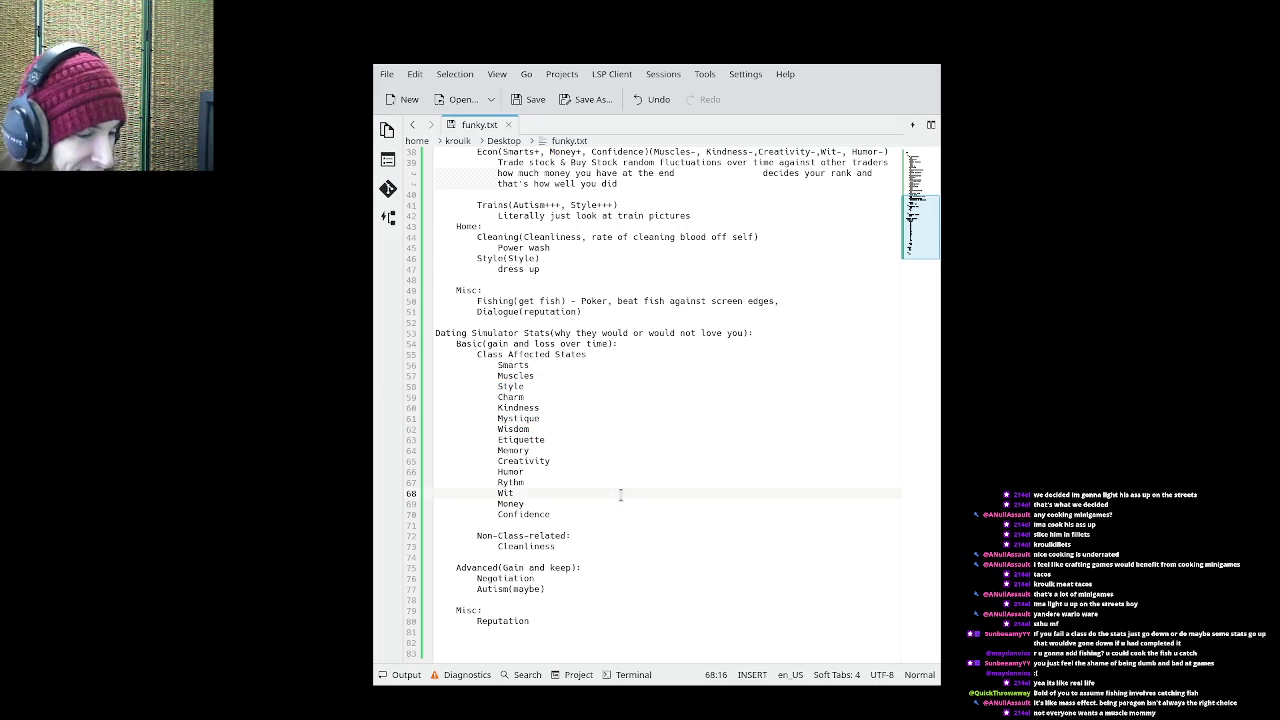
scroll(620, 495, "up", 12)
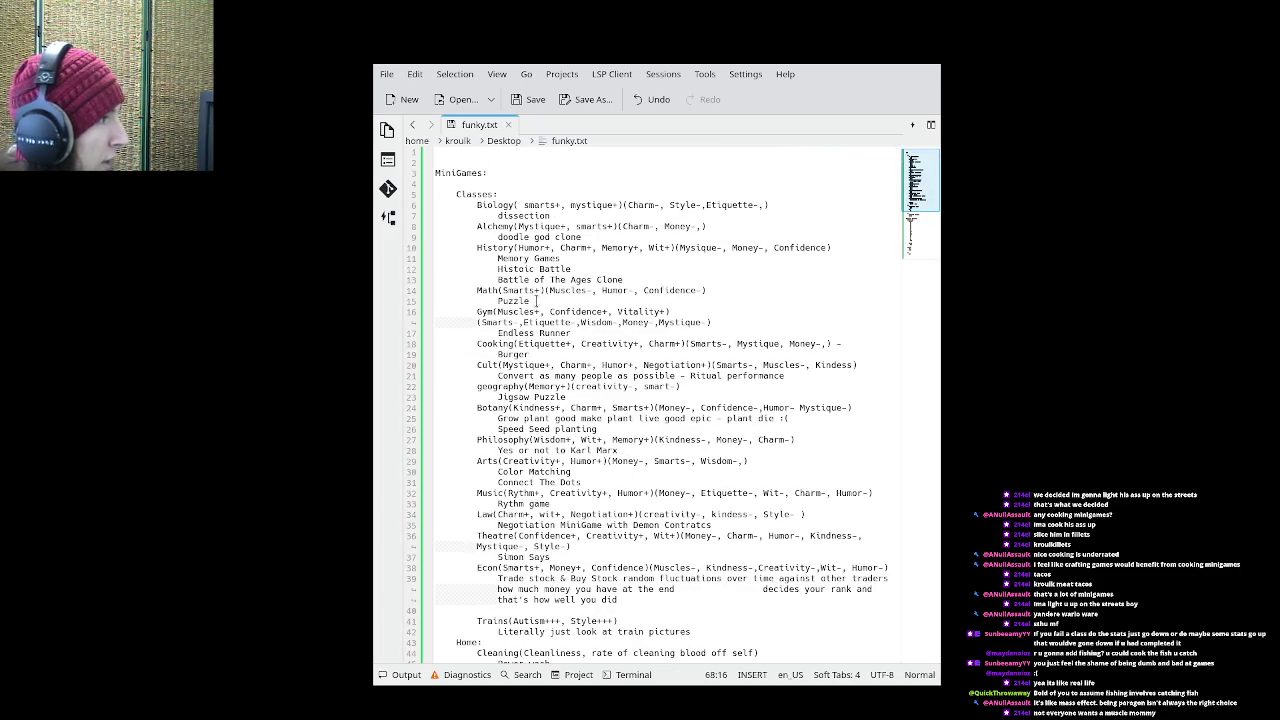
left_click_drag(477, 205, 518, 196)
left_click(520, 204)
double_click(521, 205)
double_click(576, 205)
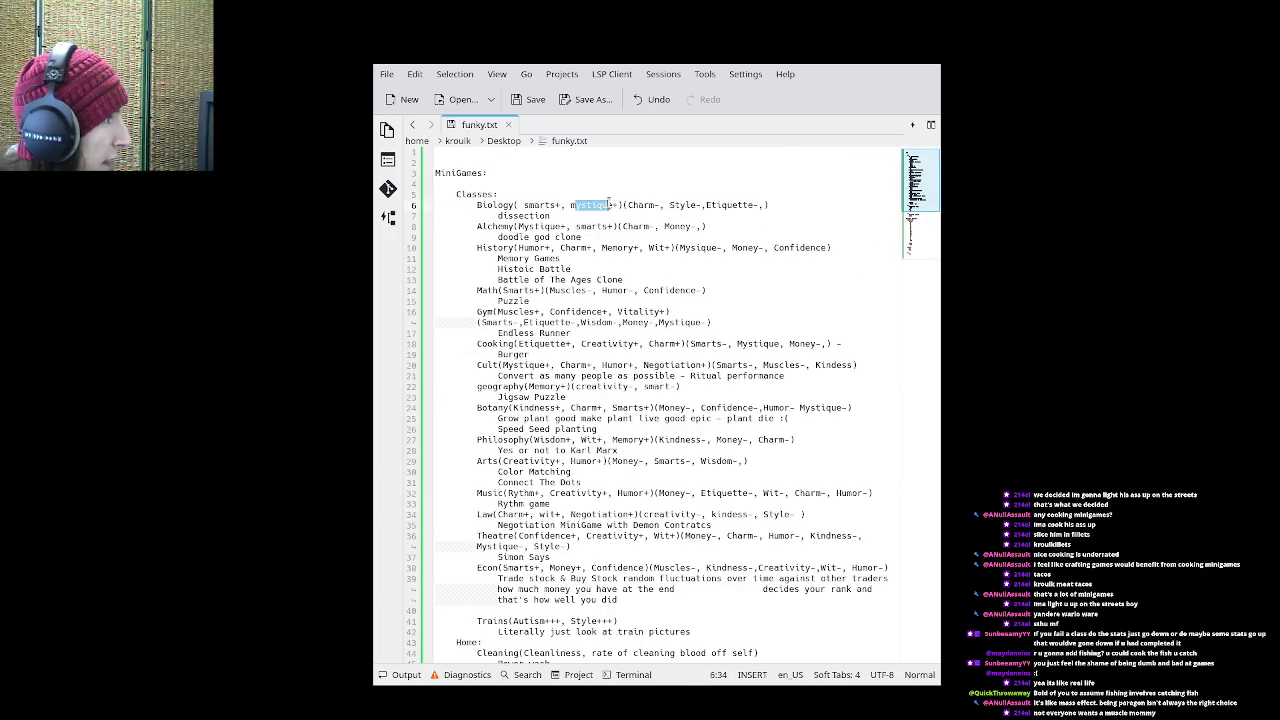
left_click_drag(628, 205, 659, 205)
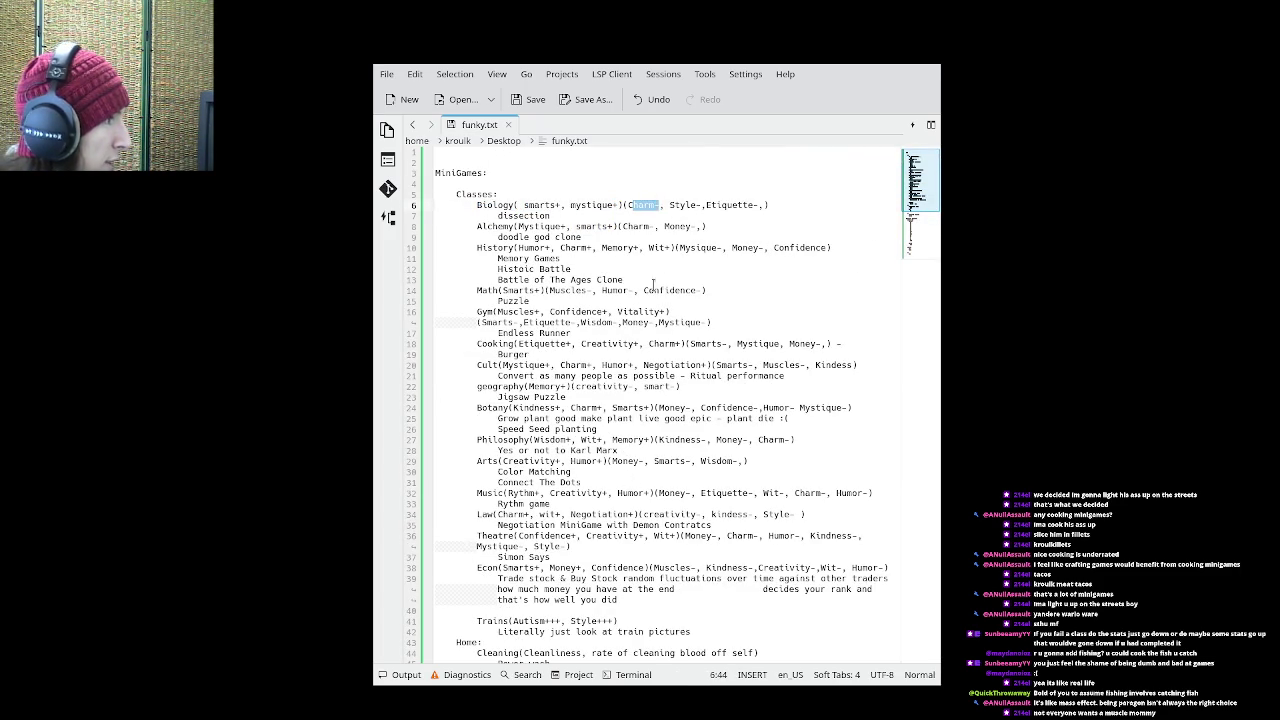
scroll(615, 378, "down", 12)
double_click(510, 428)
double_click(518, 450)
double_click(513, 482)
left_click(561, 485)
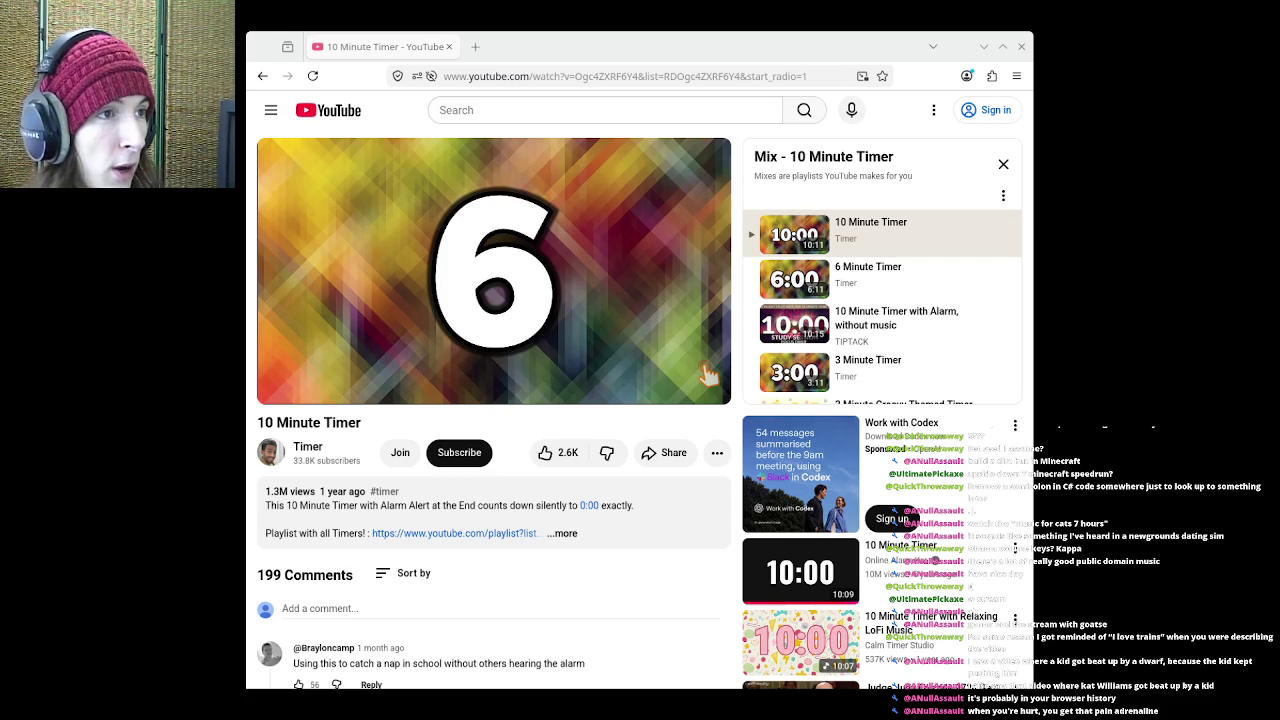
- Search YouTube for 'peace peace anime'
type("/")
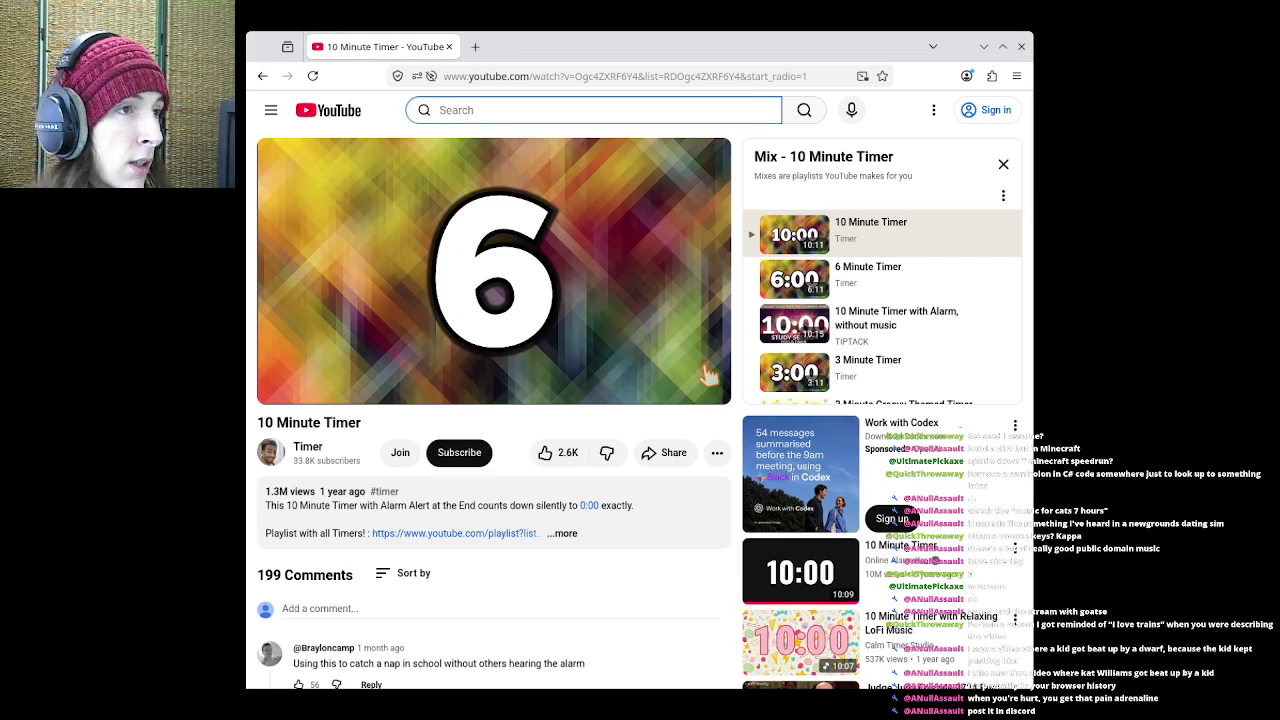
type("peace peace ")
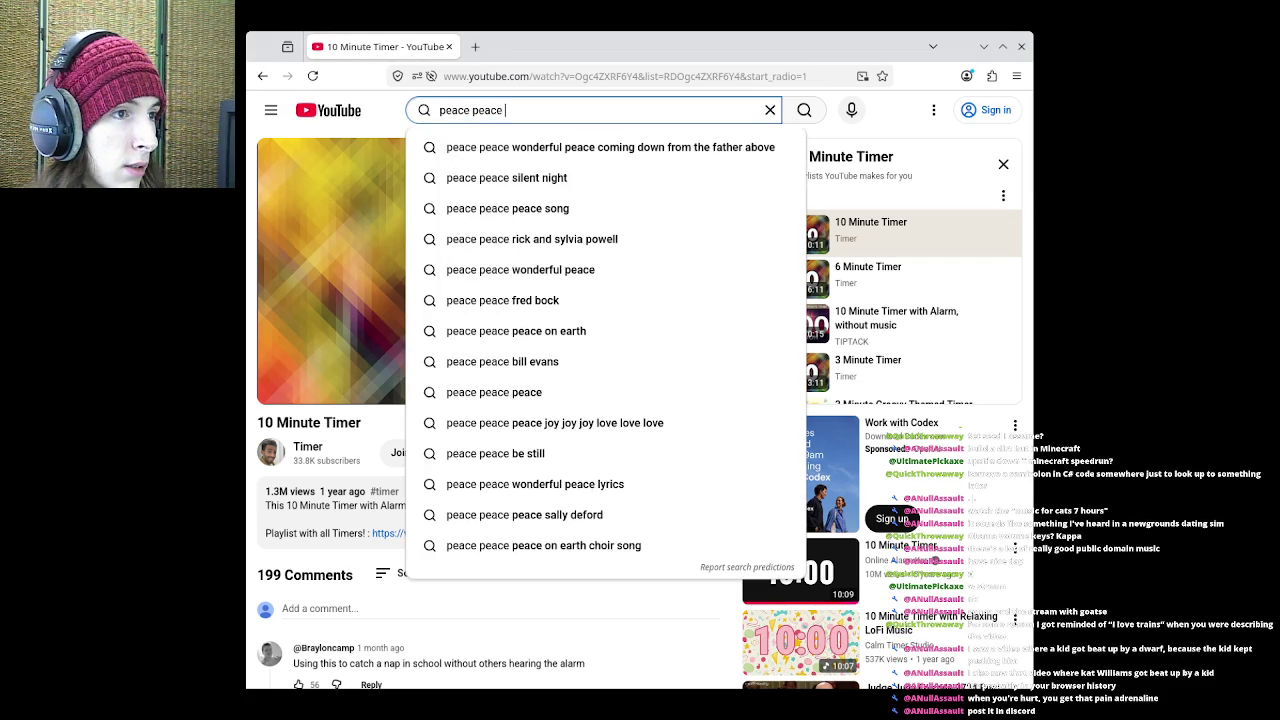
type("anime")
key("Return")
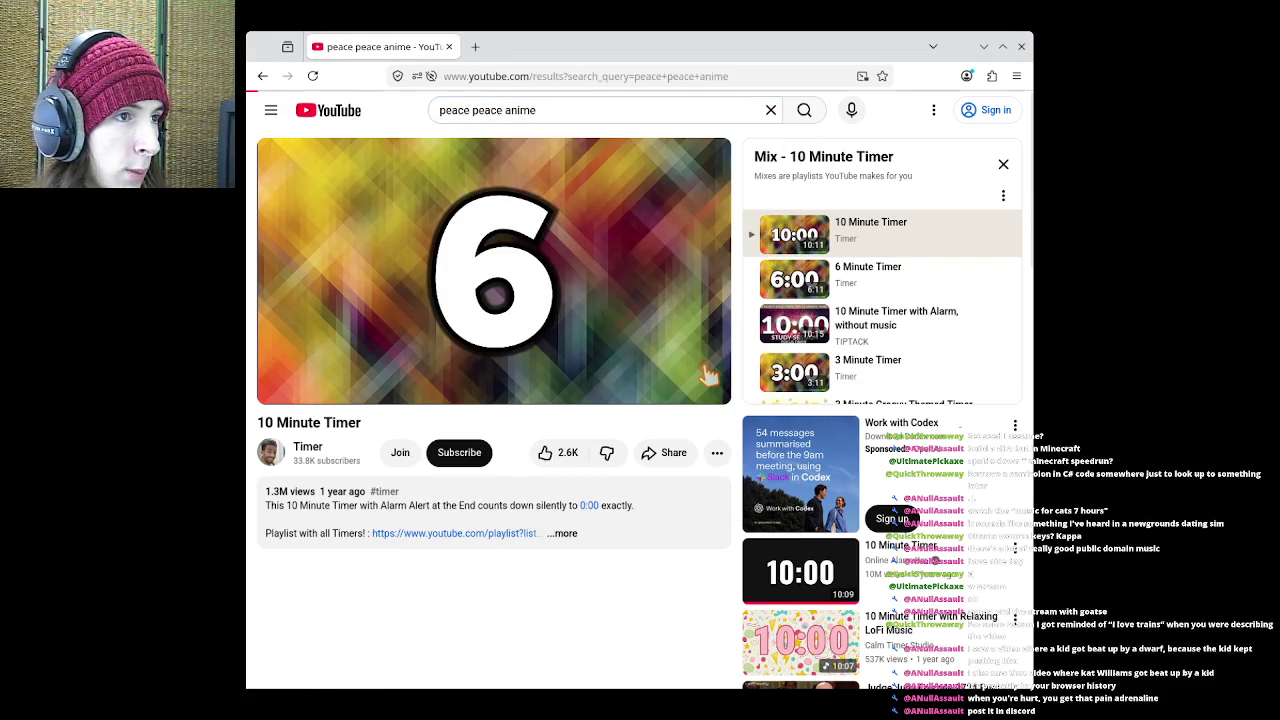